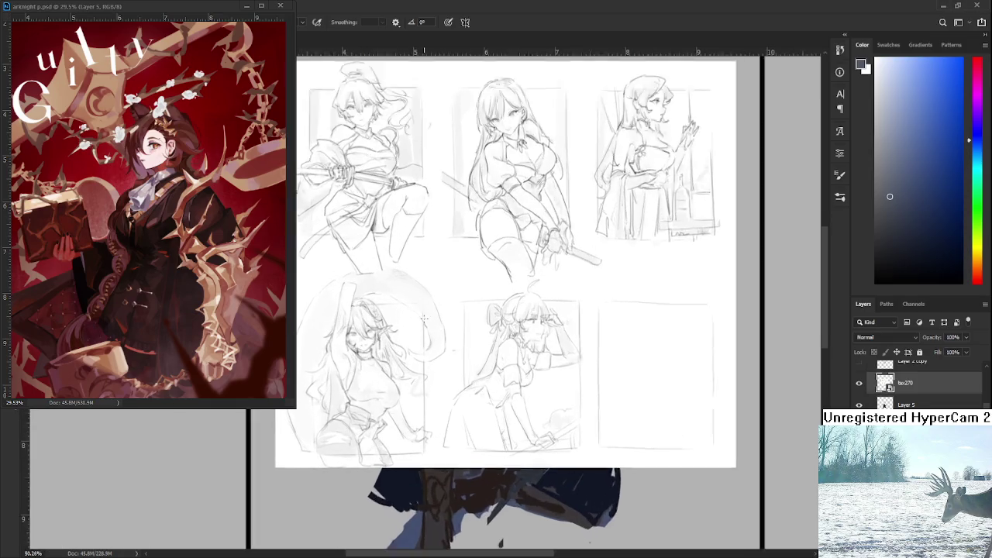
Pan the figure sketch sheet to bring the third figure sketch into view
scroll(531, 428, up, 5)
drag(531, 429, 526, 497)
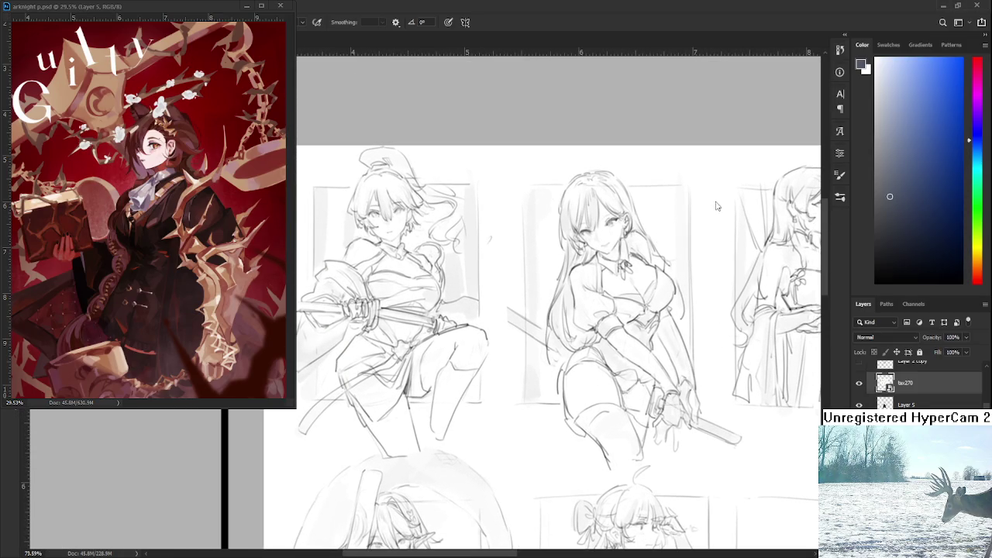
drag(657, 360, 544, 337)
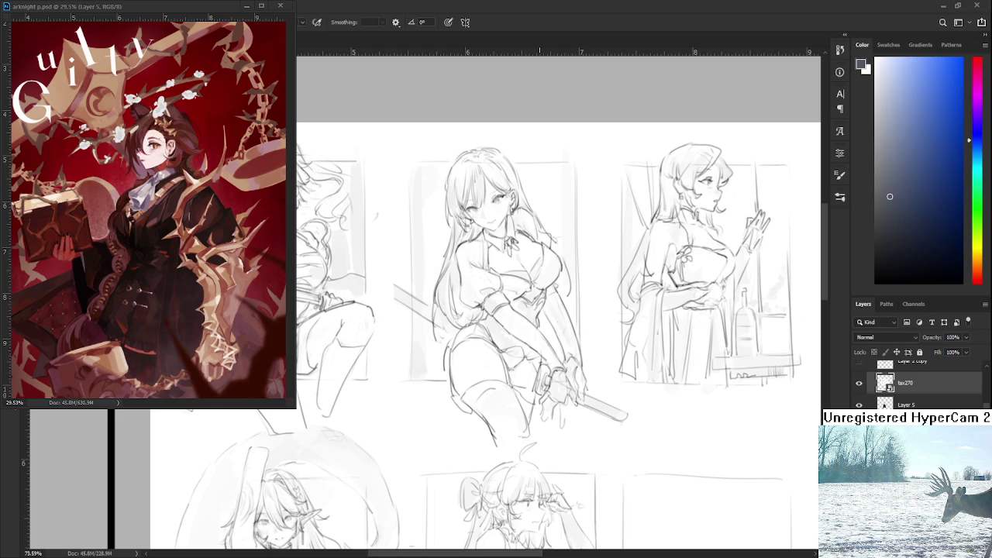
drag(631, 376, 602, 354)
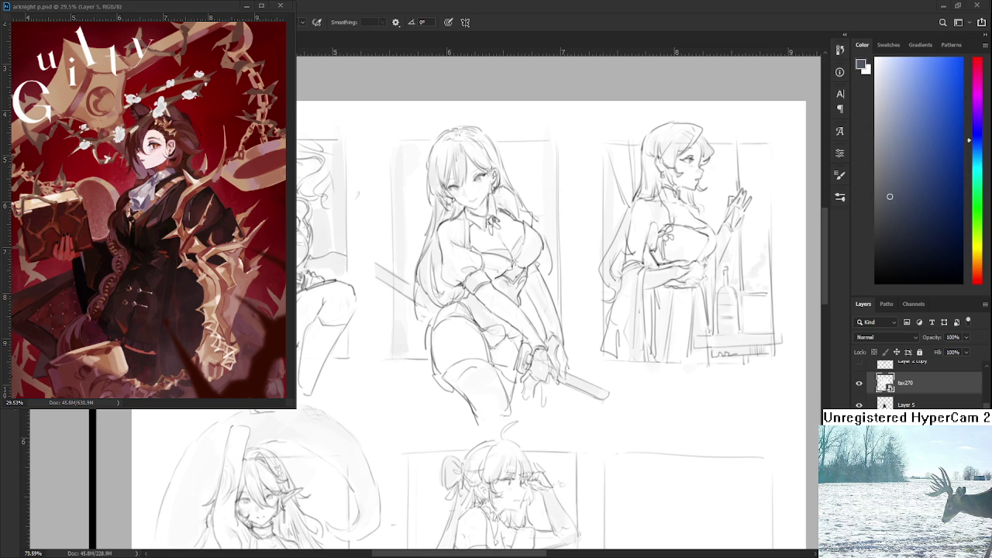
Navigate the sketch sheet to centre the second figure and upper row of sketches
drag(409, 417, 443, 402)
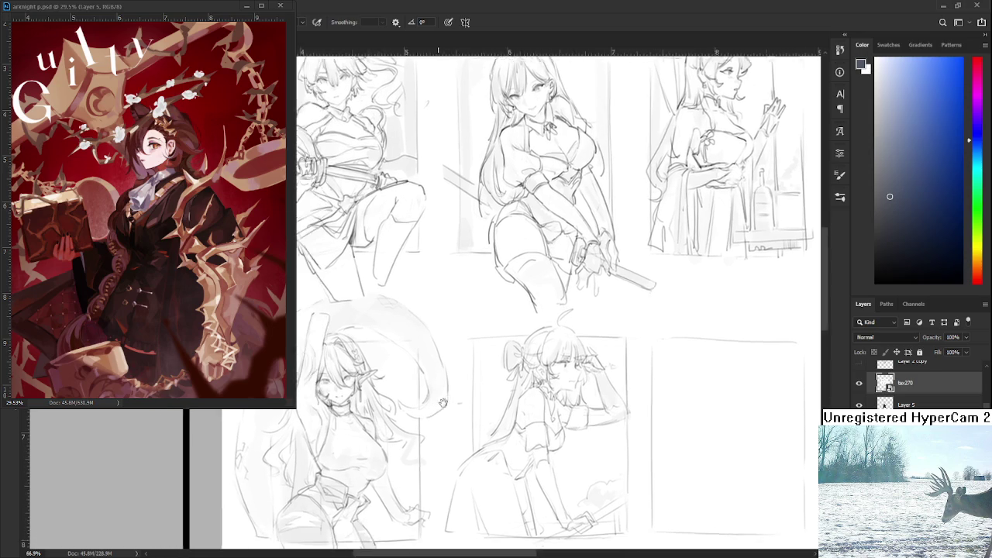
scroll(465, 349, up, 5)
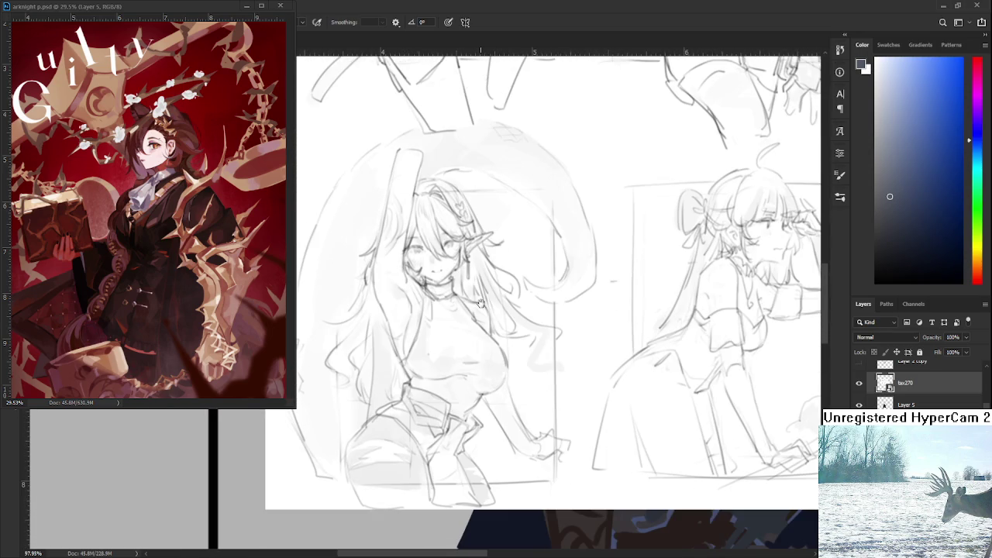
drag(480, 303, 361, 332)
scroll(416, 333, down, 3)
mouse_move(434, 271)
mouse_down()
mouse_move(509, 394)
mouse_move(502, 424)
mouse_move(653, 408)
mouse_move(504, 347)
mouse_up()
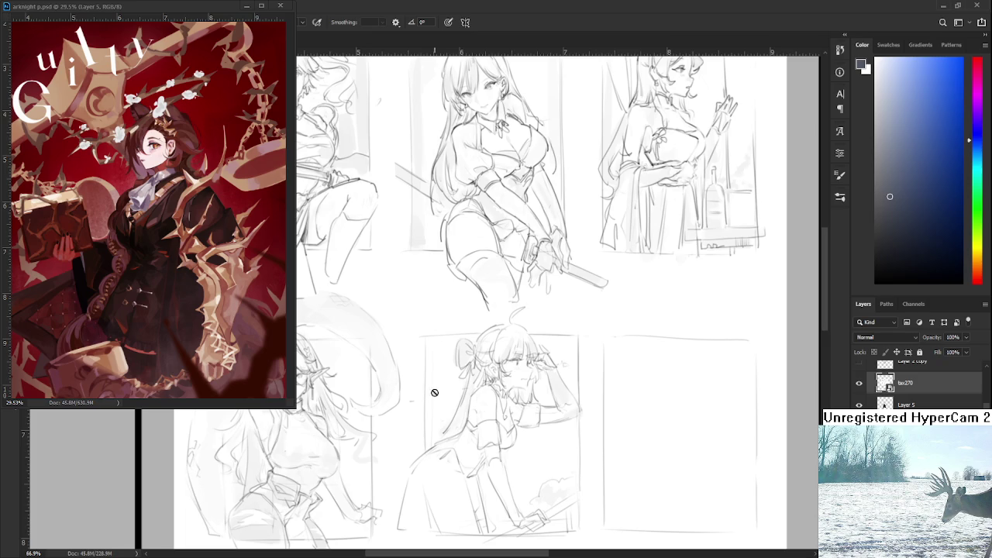
alt+scroll(434, 394, down, 3)
alt+scroll(447, 380, up, 2)
alt+scroll(450, 379, up, 1)
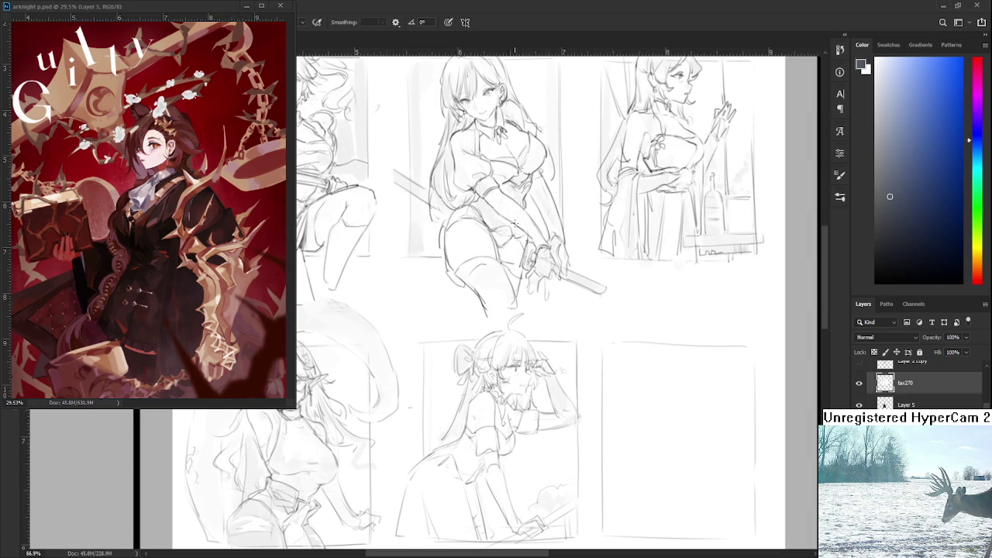
alt+scroll(430, 388, up, 1)
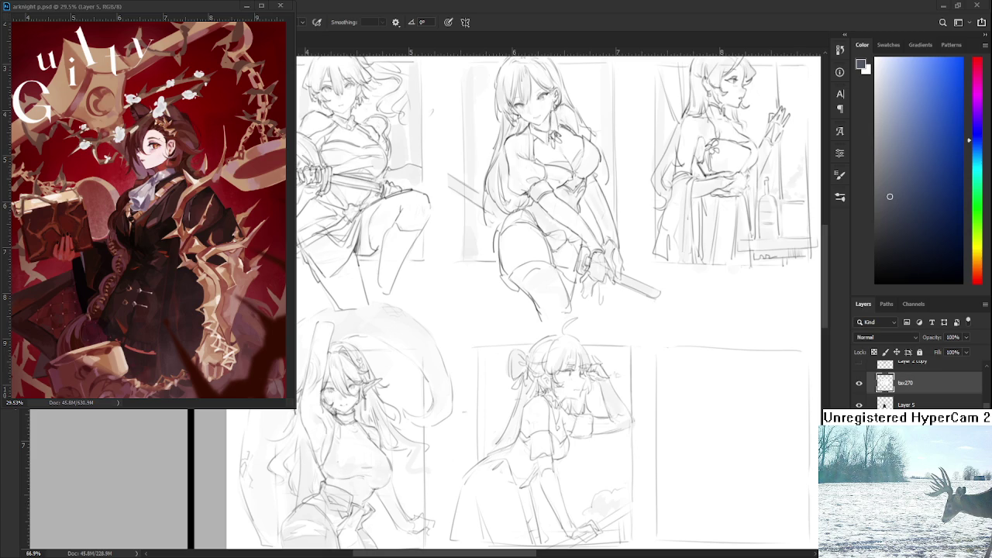
scroll(672, 379, down, 5)
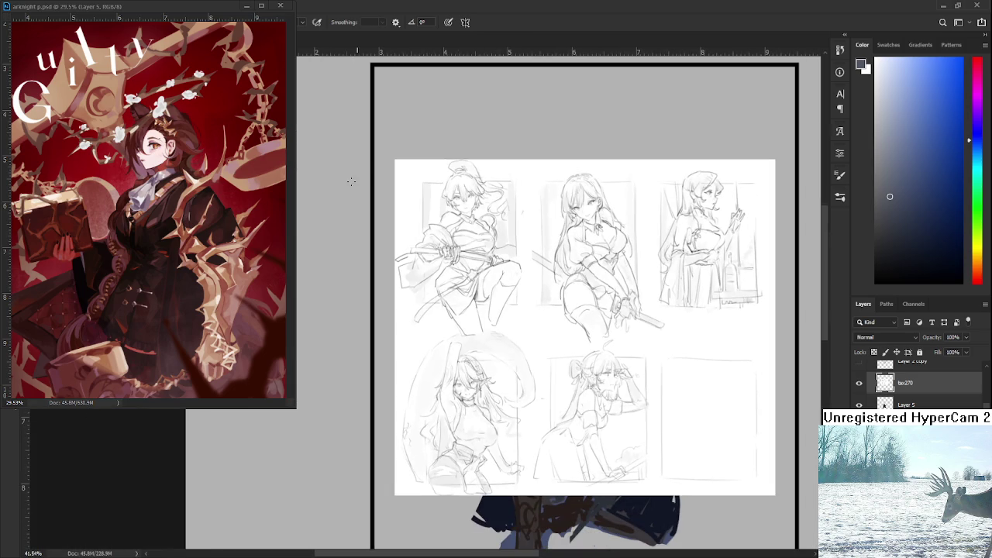
Hide the floating reference window and open Raid.psd from the Home screen
click(246, 6)
click(14, 22)
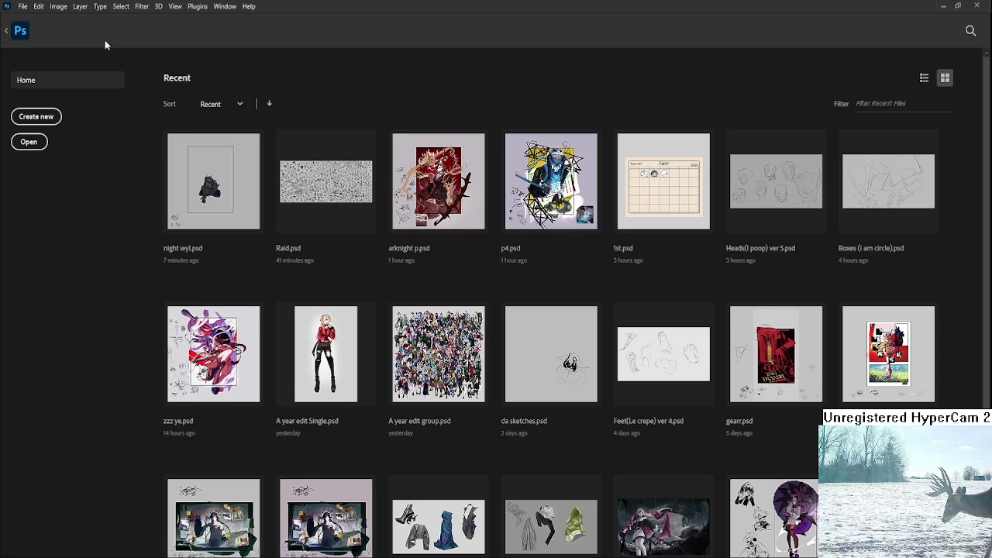
click(321, 215)
scroll(338, 225, up, 10)
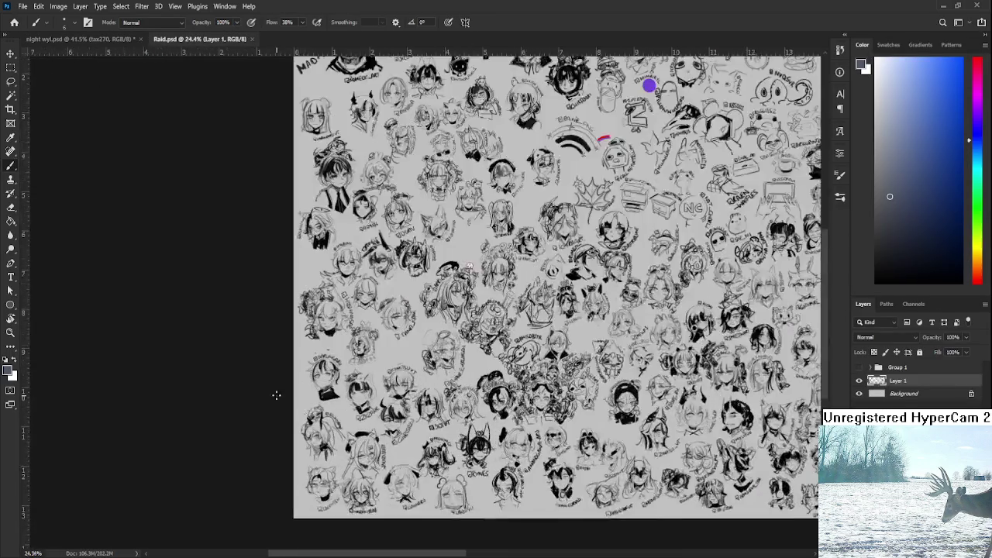
scroll(338, 225, up, 3)
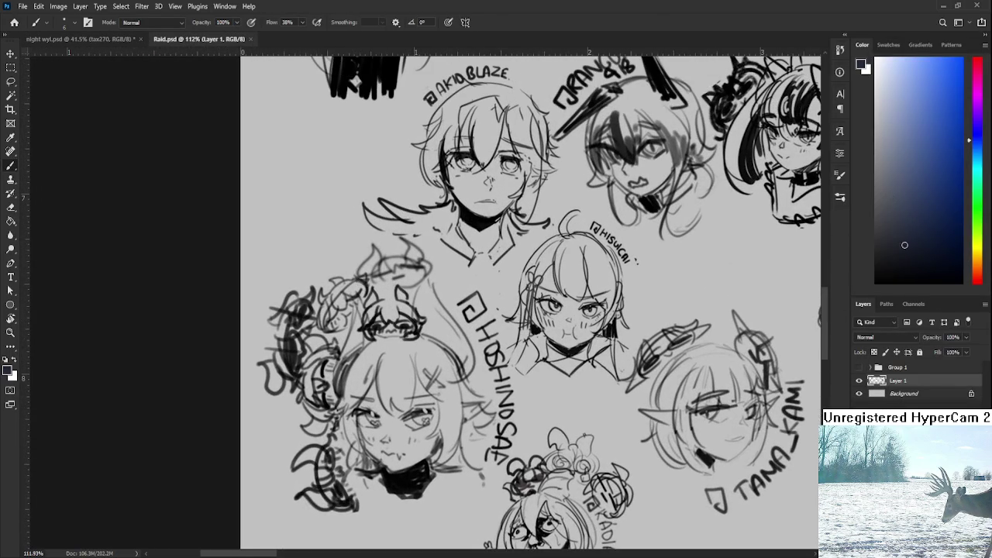
Sketch rough strokes onto the swirl around the left head, undoing the first attempt
mouse_move(332, 239)
mouse_down()
mouse_move(298, 283)
mouse_move(326, 269)
mouse_move(297, 289)
mouse_move(318, 252)
mouse_move(334, 248)
mouse_move(329, 228)
mouse_up()
key(ctrl+z)
key(ctrl+z)
key(ctrl+z)
mouse_move(305, 264)
mouse_down()
mouse_move(296, 241)
mouse_move(312, 241)
mouse_up()
mouse_move(342, 249)
mouse_down()
mouse_move(356, 246)
mouse_move(339, 256)
mouse_up()
mouse_move(337, 252)
mouse_down()
mouse_move(358, 245)
mouse_move(339, 272)
mouse_up()
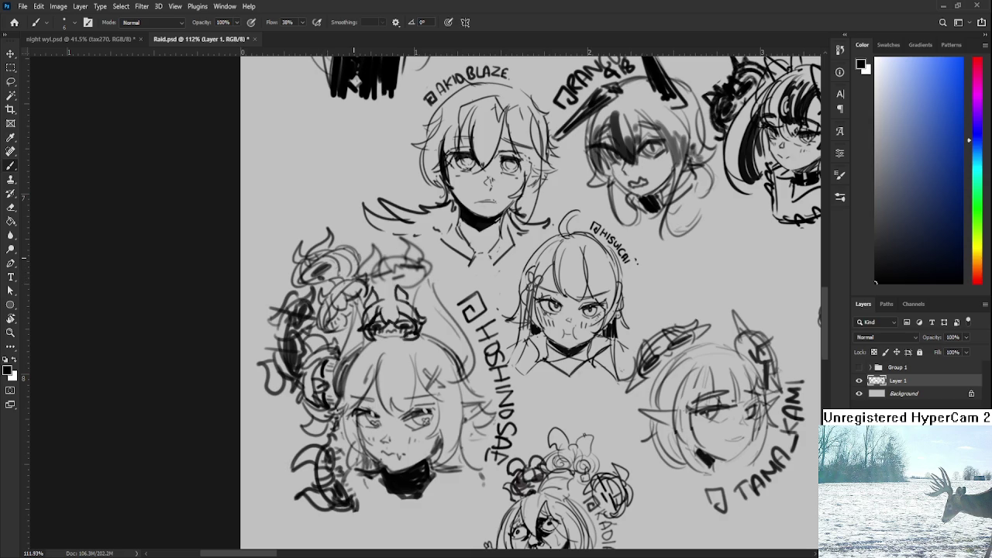
Close the Raid.psd file
alt+scroll(343, 254, down, 3)
alt+scroll(343, 254, down, 3)
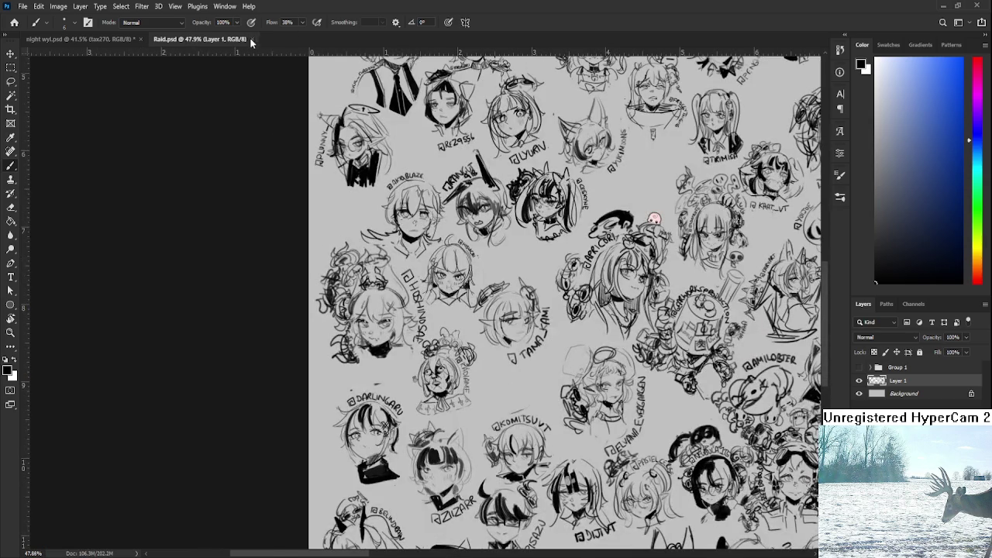
click(251, 40)
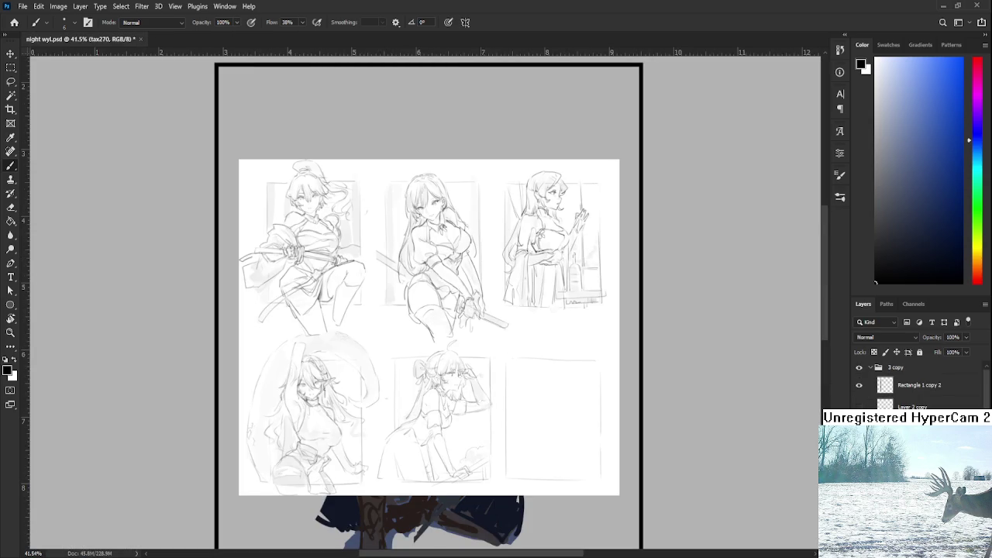
Bring the arknight p.psd reference window forward, then return focus to the knight painting
key(ctrl+Tab)
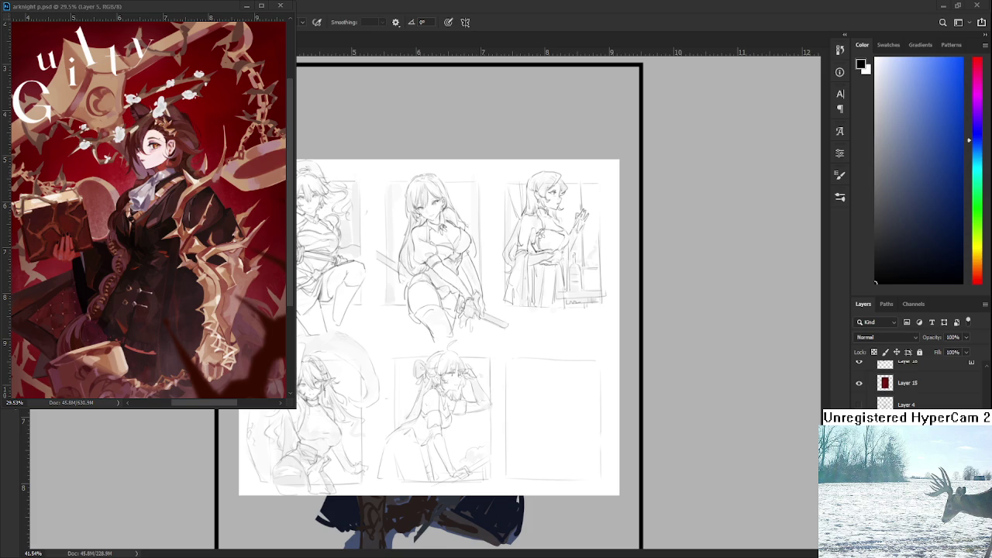
scroll(907, 384, up, 2)
scroll(907, 383, up, 3)
key(ctrl+Tab)
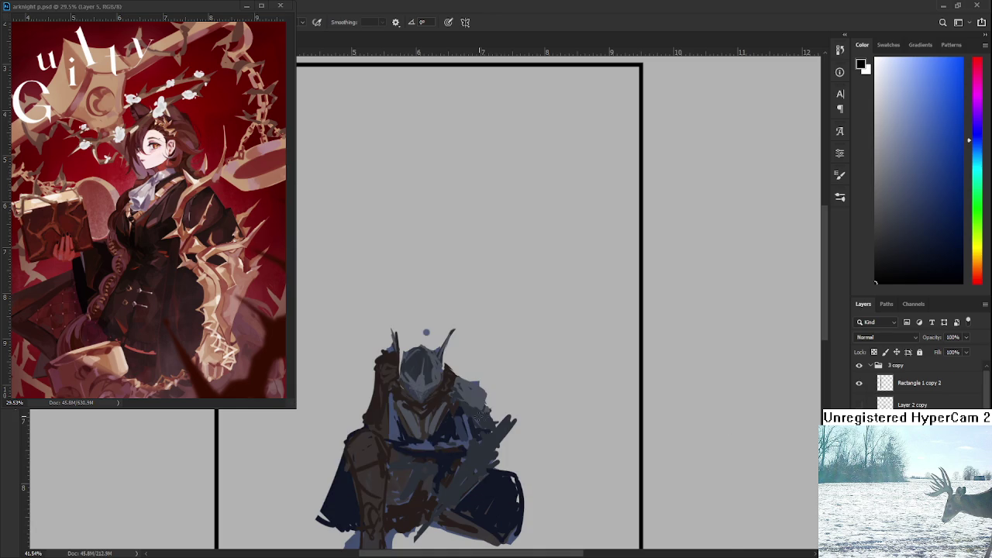
Zoom onto the helmet and sample several dark and lighter blue-grey helmet shades
scroll(483, 402, up, 2)
scroll(483, 402, up, 2)
scroll(483, 401, up, 3)
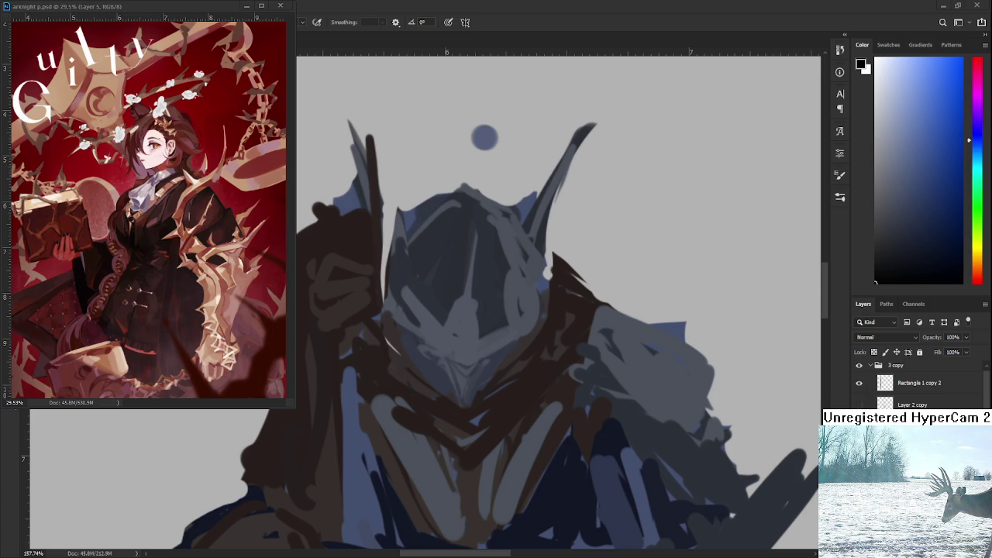
alt+click(498, 371)
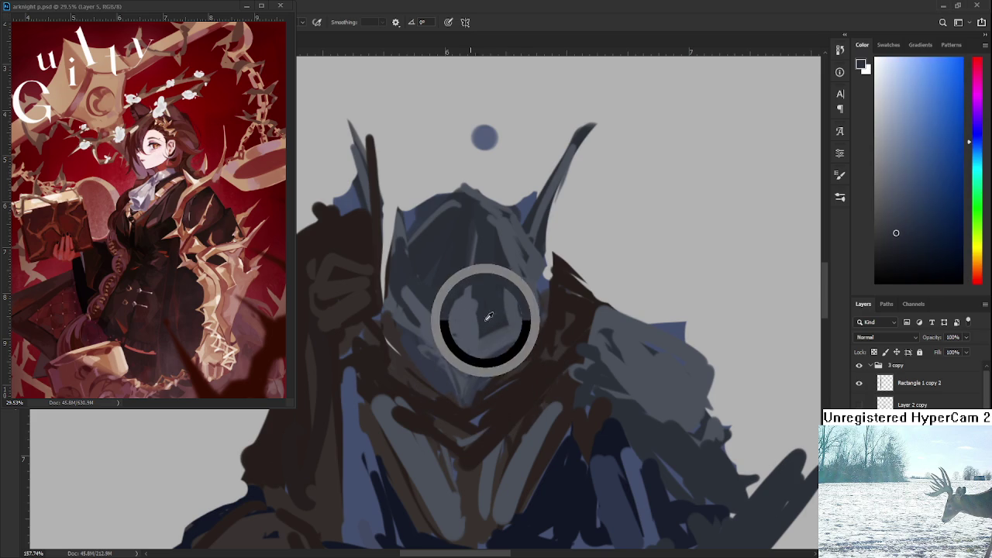
scroll(466, 324, down, 1)
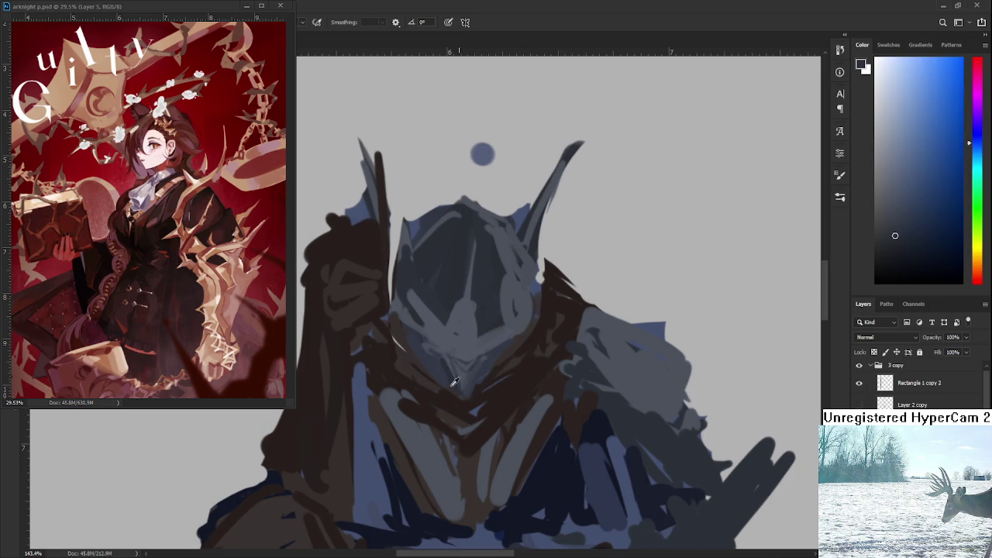
alt+click(473, 358)
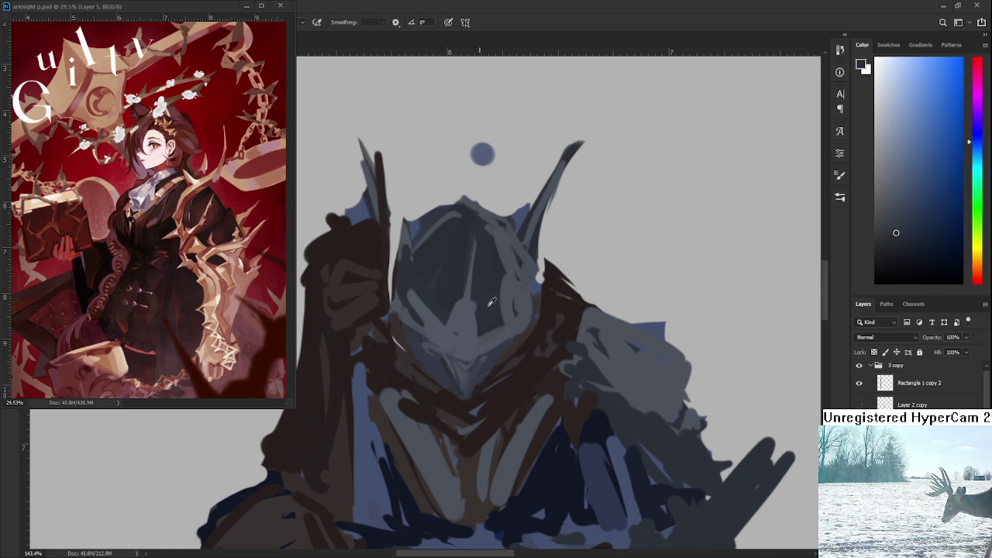
alt+click(484, 363)
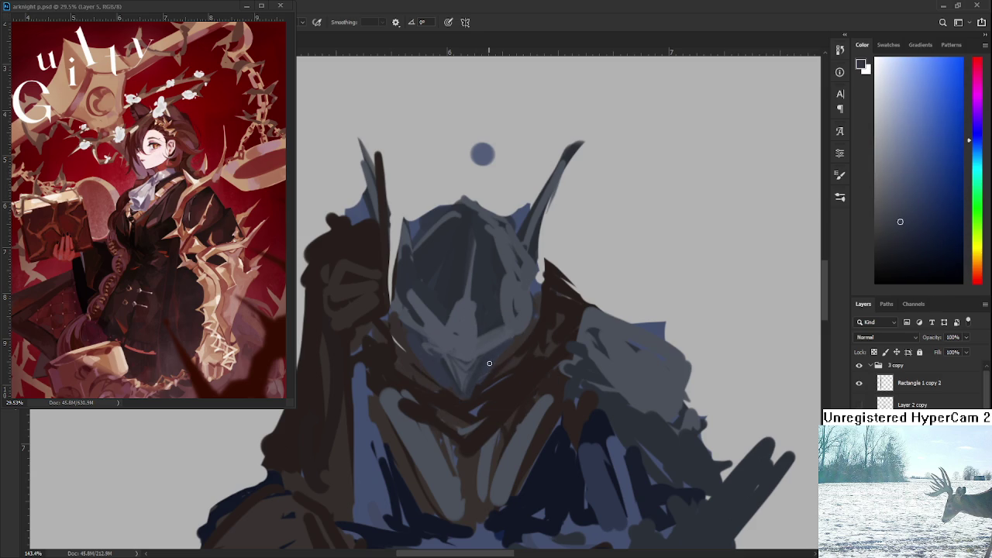
alt+click(482, 368)
alt+click(469, 375)
Sample a light grey-blue and paint a short light stroke near the helmet chin
drag(473, 378, 461, 390)
alt+click(456, 376)
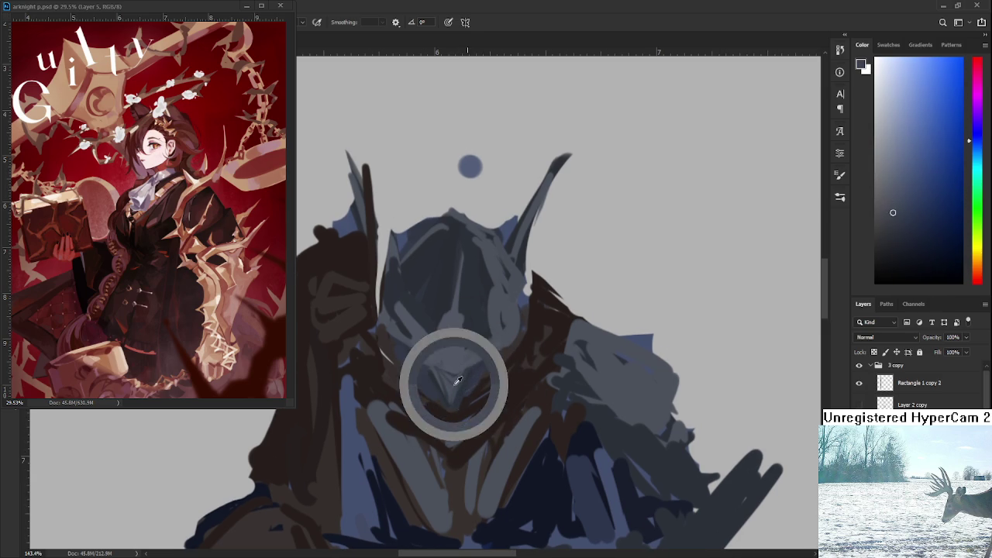
alt+click(472, 352)
drag(443, 374, 458, 404)
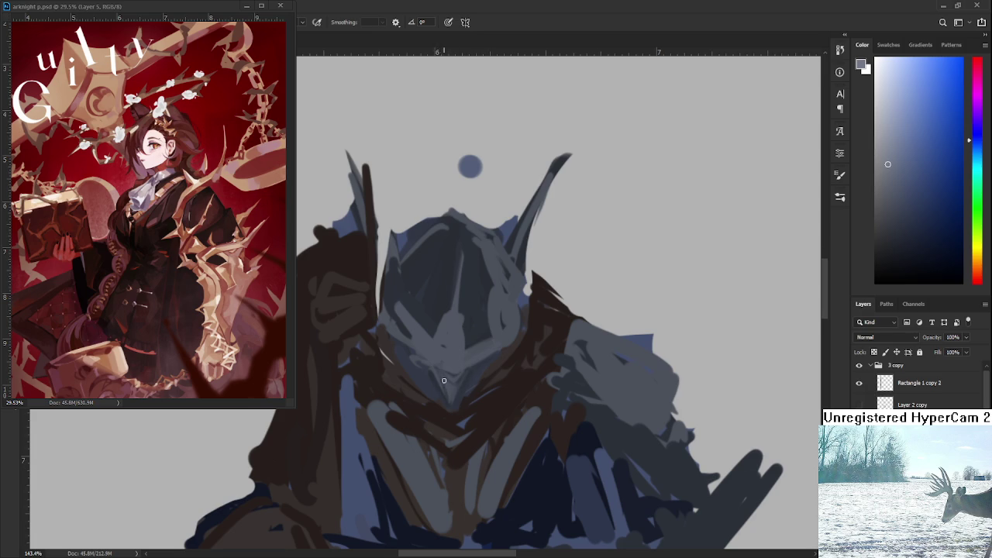
Sample chin shades, the dark red-brown below the helmet, and the chin's dark blue-grey
alt+click(455, 388)
alt+click(453, 384)
alt+click(450, 380)
alt+click(452, 373)
alt+click(451, 364)
alt+click(431, 407)
alt+click(421, 377)
alt+click(432, 381)
Shift the hue toward yellow-green, pick a dark green, then resample chin colours
drag(977, 139, 976, 237)
click(912, 204)
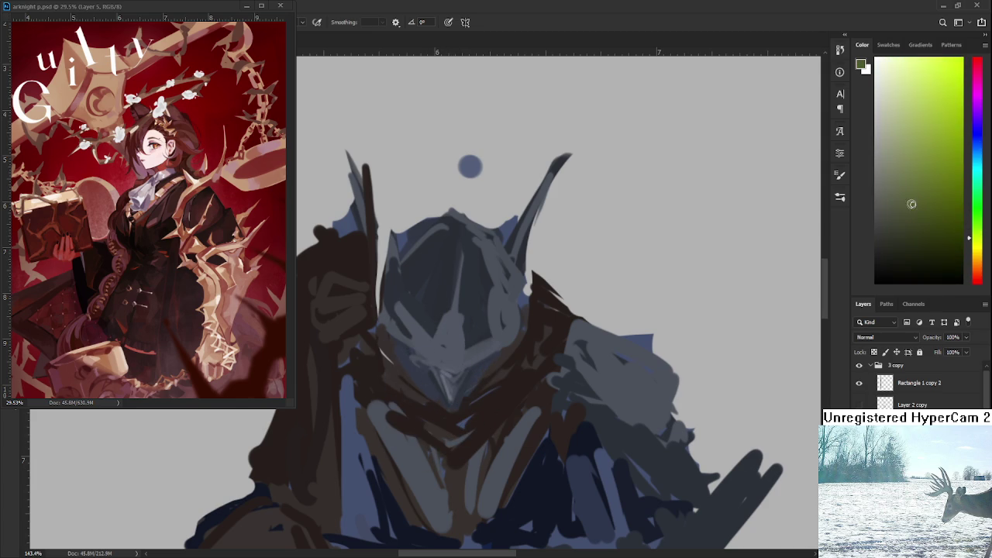
alt+click(423, 377)
alt+click(428, 378)
alt+click(423, 388)
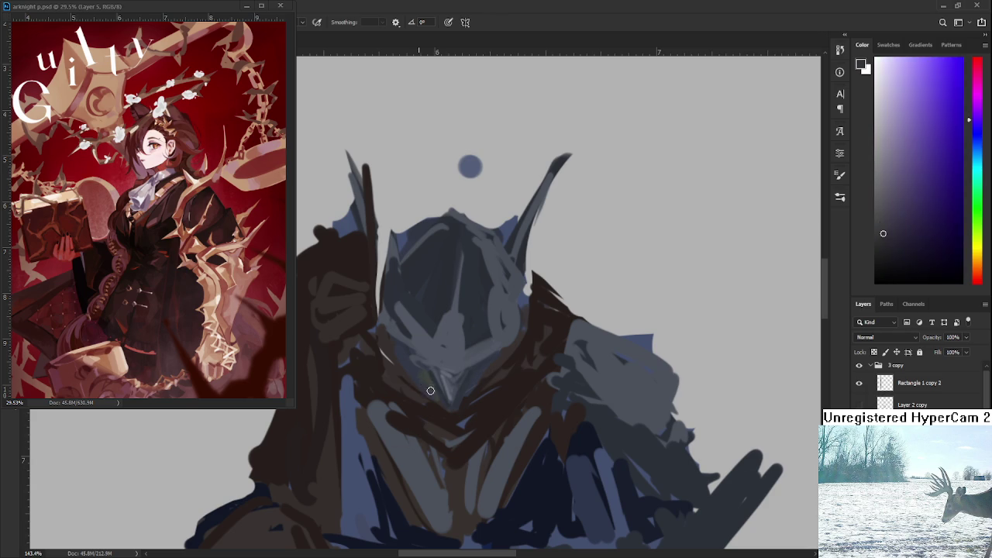
alt+click(428, 378)
alt+click(424, 380)
scroll(471, 361, down, 2)
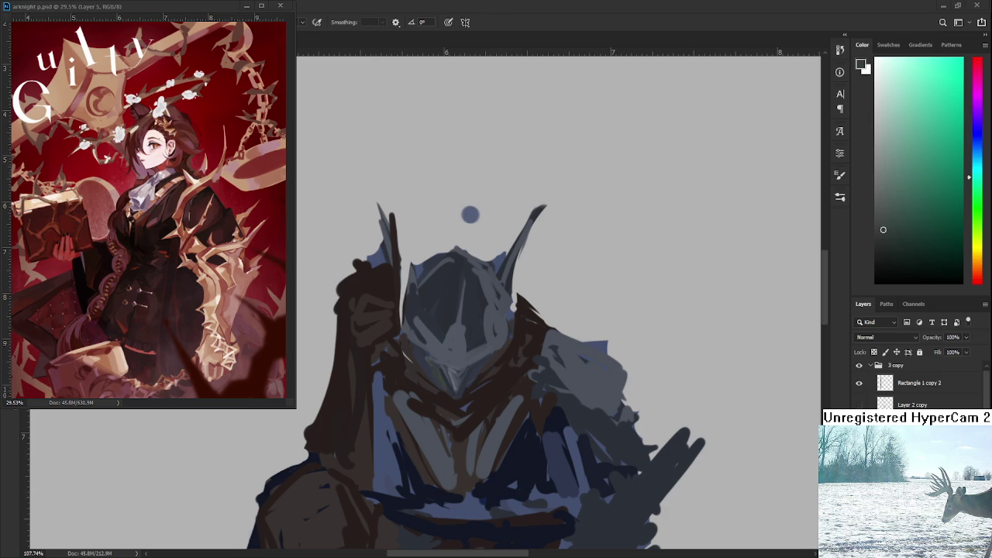
Sample blue-grey, lighter and darker tones from the helmet chin and face
scroll(446, 399, up, 2)
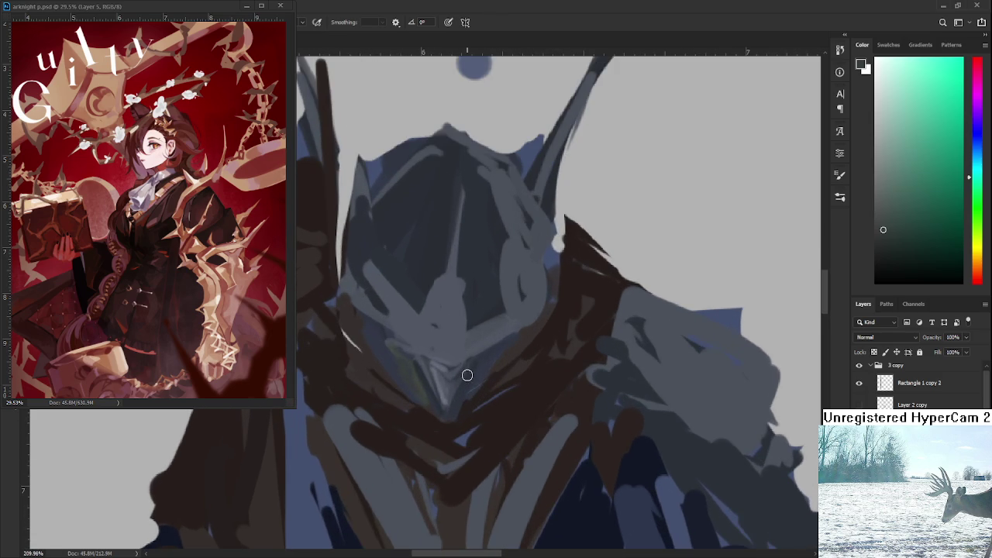
alt+click(390, 349)
alt+click(380, 350)
alt+click(404, 365)
alt+click(483, 357)
alt+click(487, 357)
drag(451, 384, 421, 377)
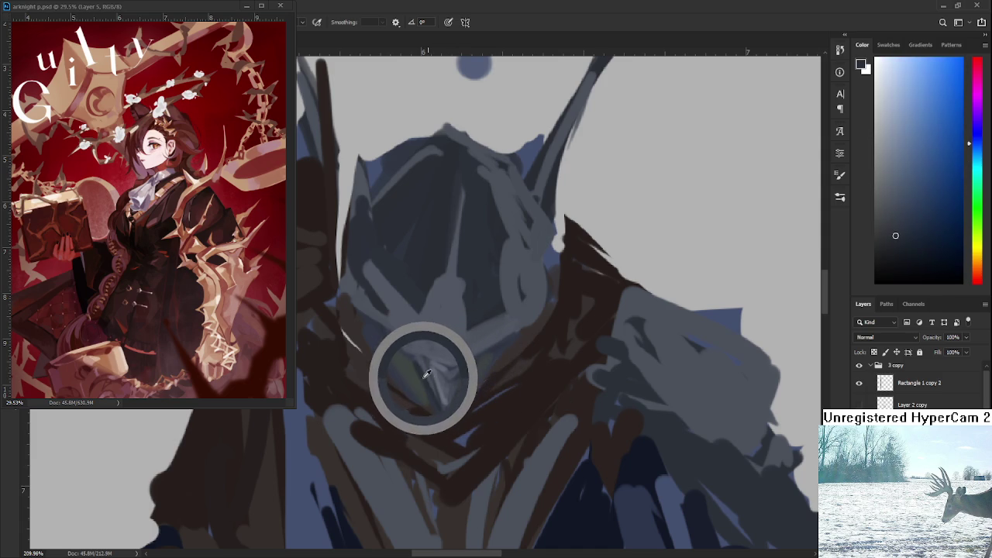
alt+click(420, 326)
alt+click(431, 336)
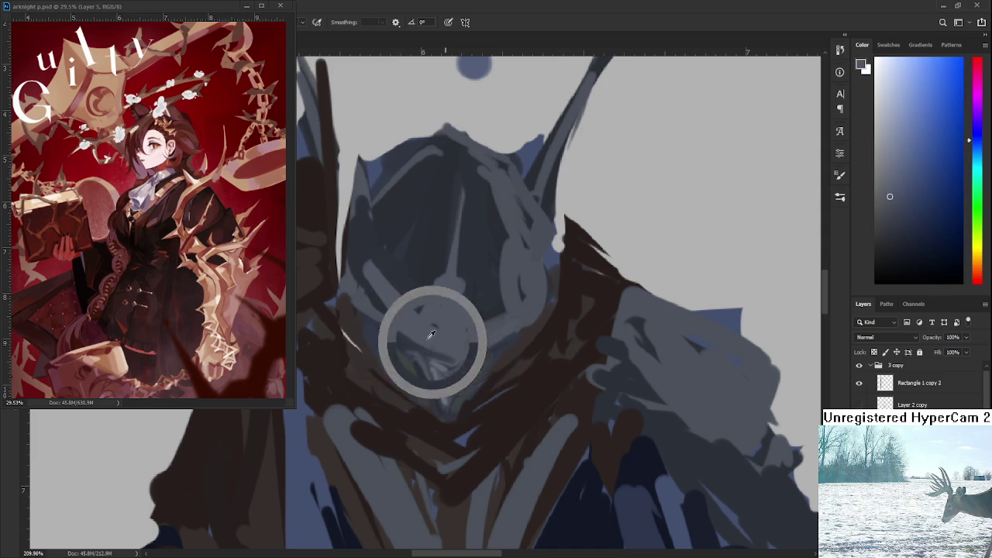
alt+click(407, 337)
Dab dark paint onto the helmet chin, then pick lighter tones from the face
click(459, 346)
alt+click(480, 342)
alt+click(465, 353)
alt+click(478, 337)
alt+click(452, 355)
alt+click(515, 321)
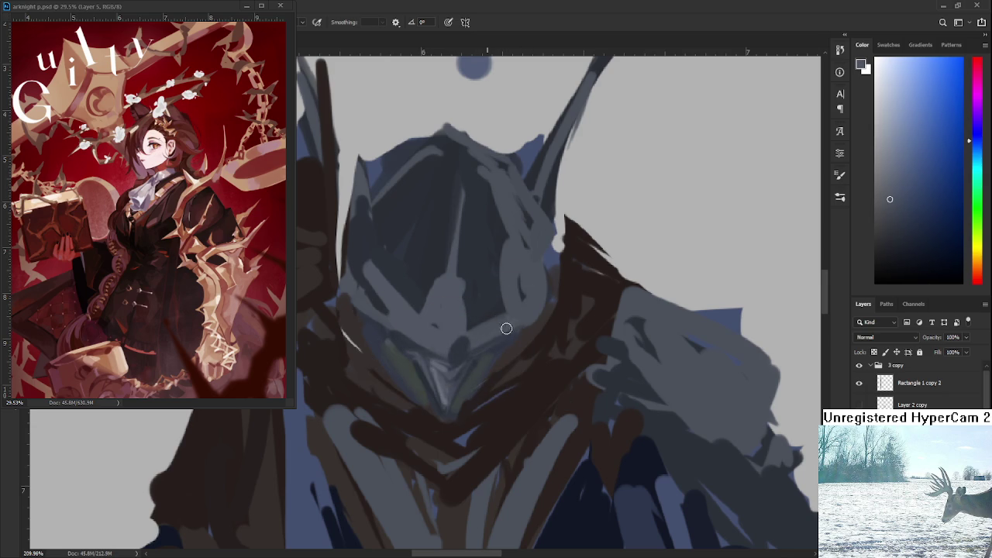
scroll(496, 348, down, 2)
Zoom in on the helmet and sample the dark brown from the painting
scroll(465, 364, down, 2)
scroll(451, 384, down, 2)
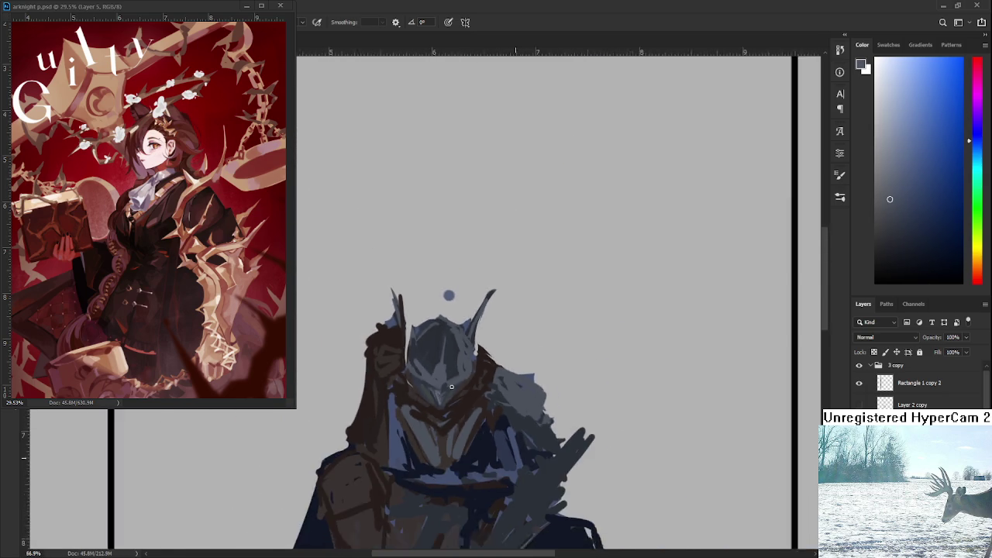
scroll(451, 386, up, 1)
scroll(446, 389, up, 2)
scroll(437, 394, up, 2)
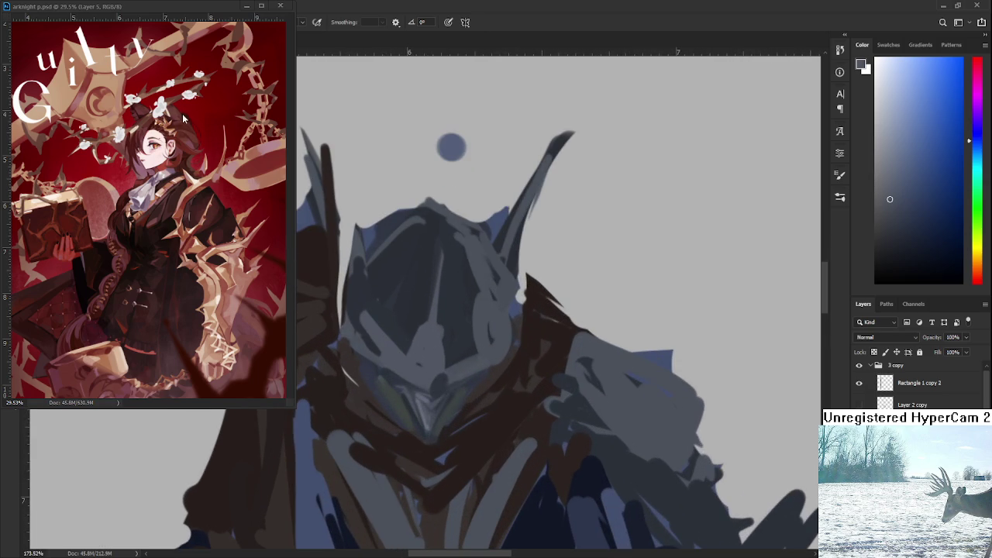
scroll(435, 411, up, 1)
alt+click(428, 455)
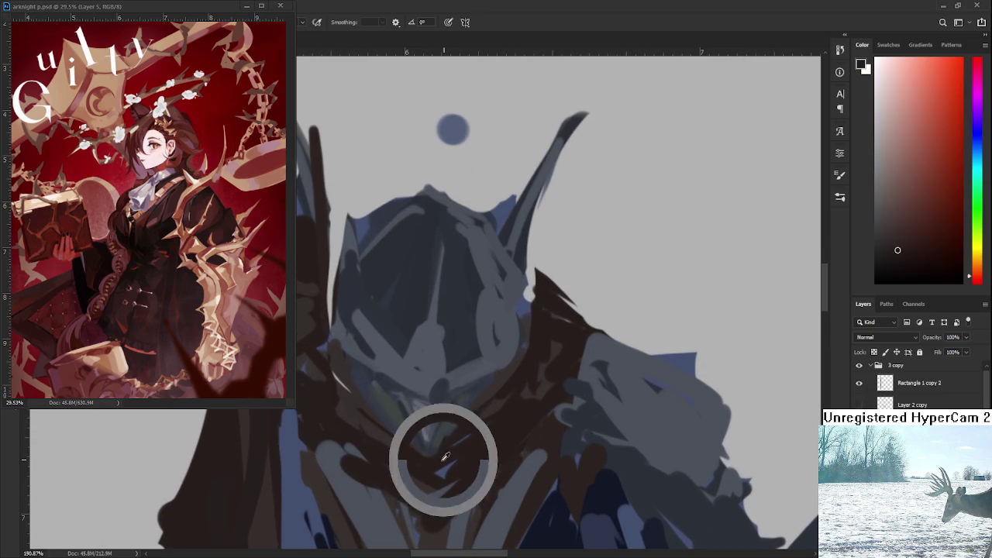
Sample helmet chin colours and fine-tune the paint to a slightly different shade
alt+click(394, 418)
alt+click(398, 405)
alt+click(409, 399)
alt+click(416, 413)
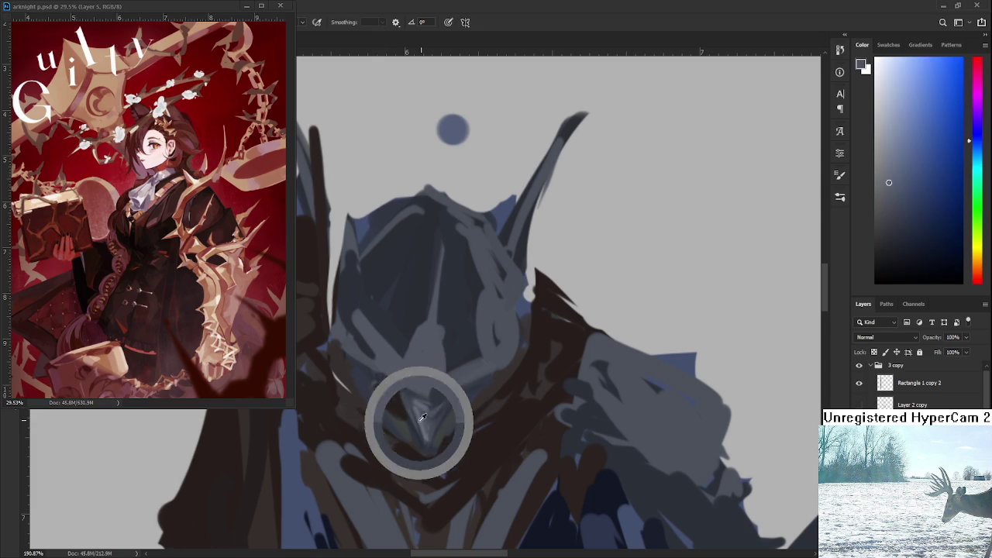
alt+click(395, 397)
alt+click(394, 395)
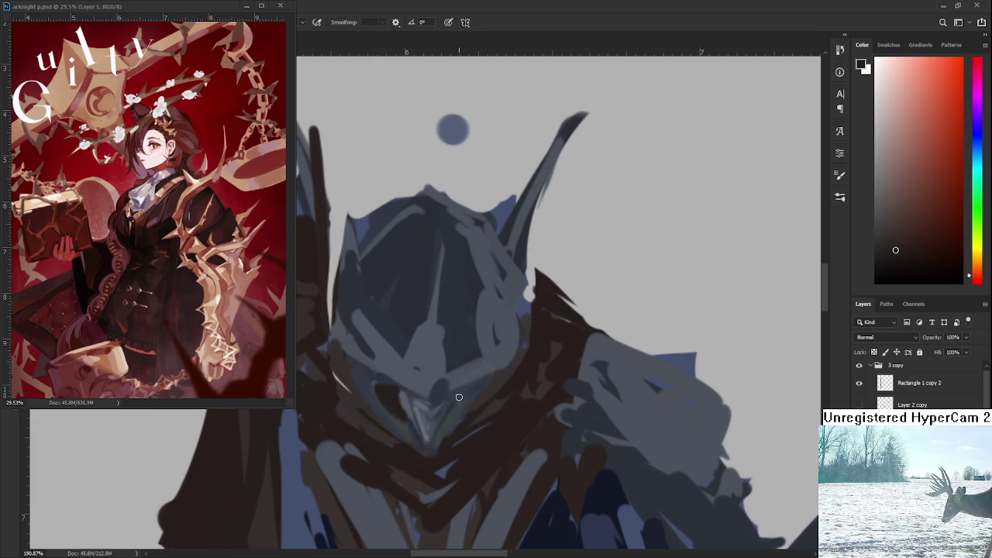
mouse_move(434, 383)
mouse_down()
mouse_move(345, 511)
mouse_move(535, 484)
mouse_up()
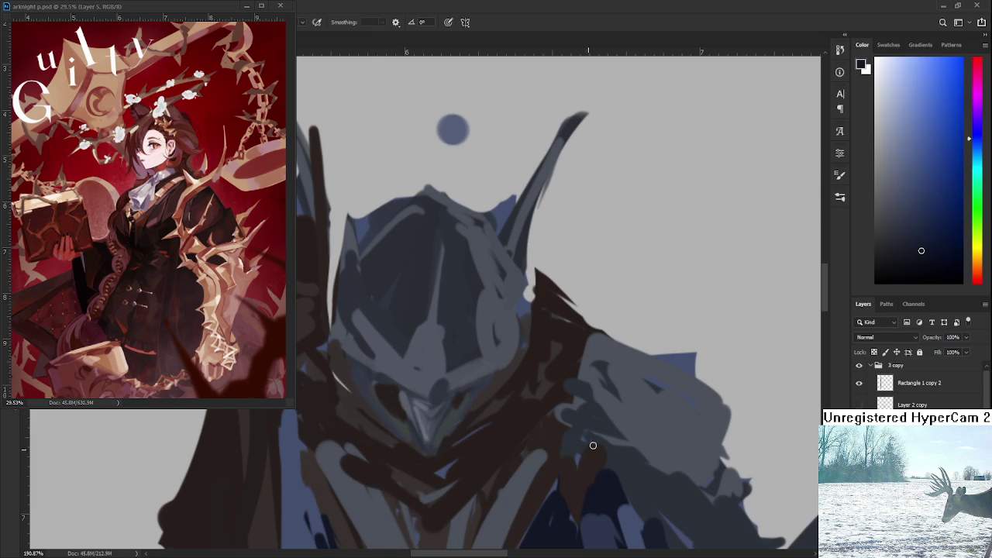
drag(945, 240, 946, 262)
Draw a thin dark line across the lower visor, redrawing it in a darker shade
drag(346, 355, 415, 394)
key(ctrl+z)
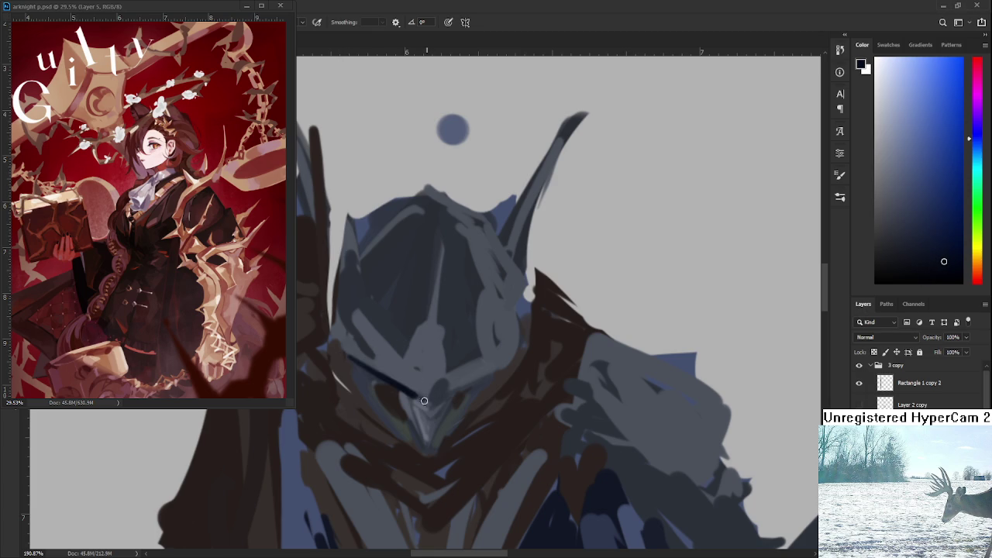
key(ctrl+z)
drag(933, 285, 946, 282)
key(ctrl+z)
mouse_move(347, 355)
mouse_down()
mouse_move(416, 394)
mouse_move(457, 392)
mouse_up()
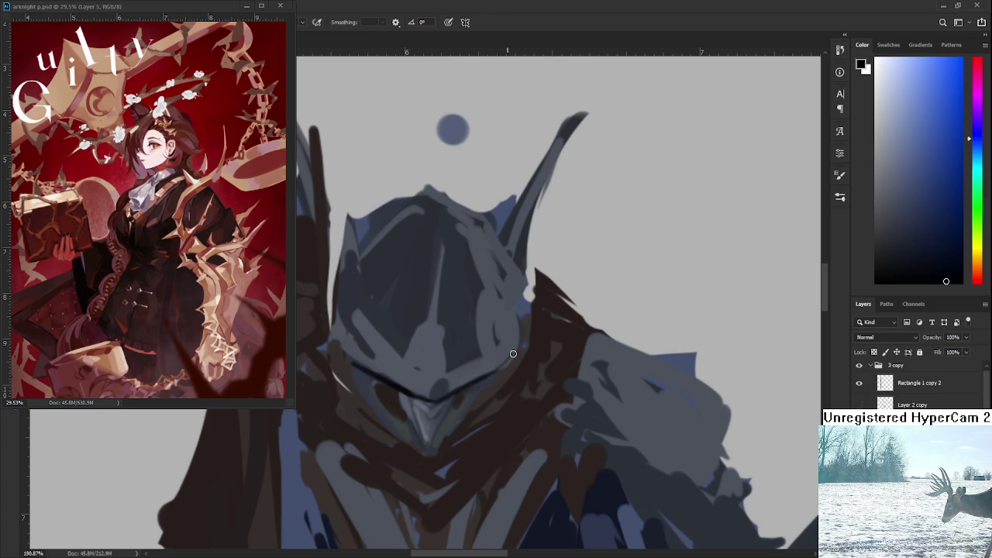
Sample grey-blue and darker grey tones from the helmet face
alt+click(421, 369)
alt+click(434, 373)
alt+click(443, 370)
alt+click(414, 383)
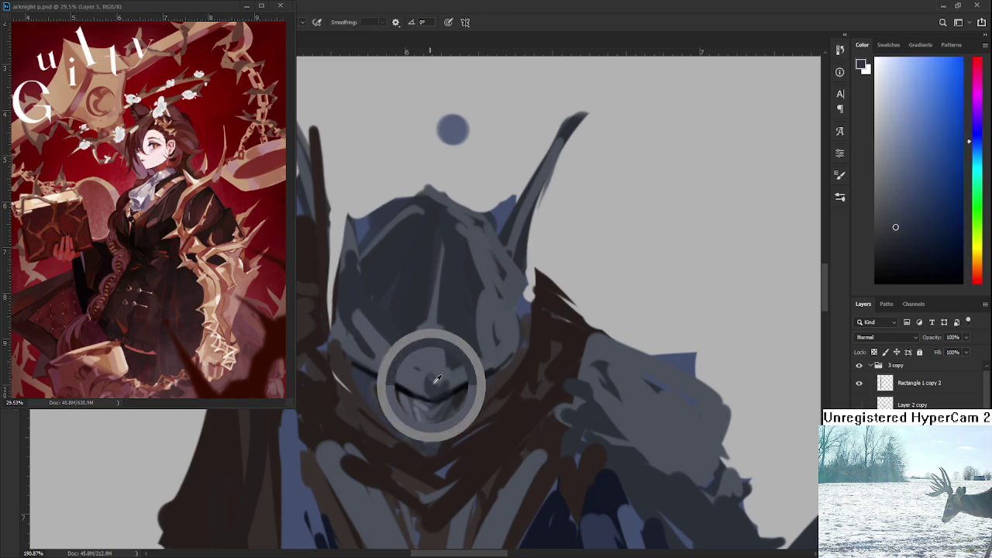
alt+click(431, 387)
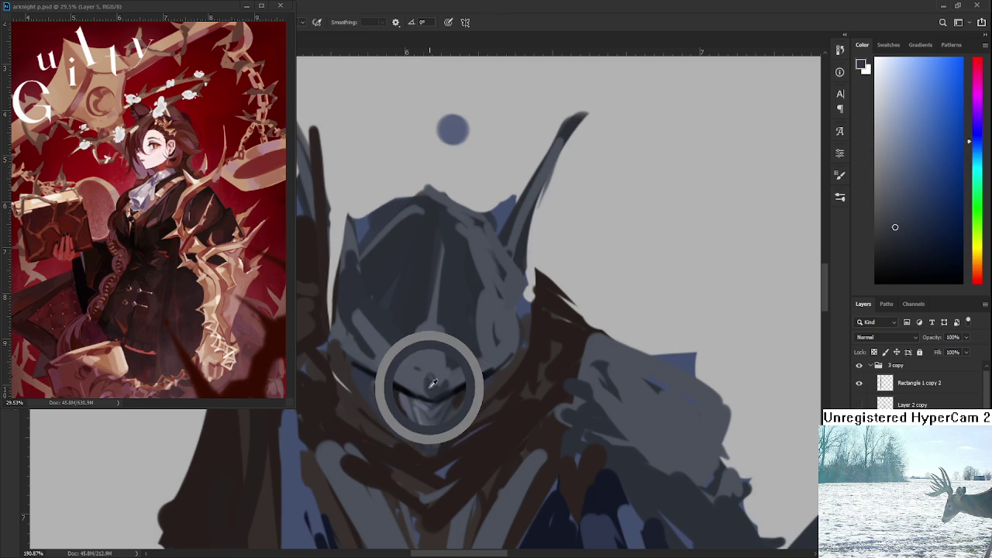
alt+click(392, 361)
alt+click(422, 379)
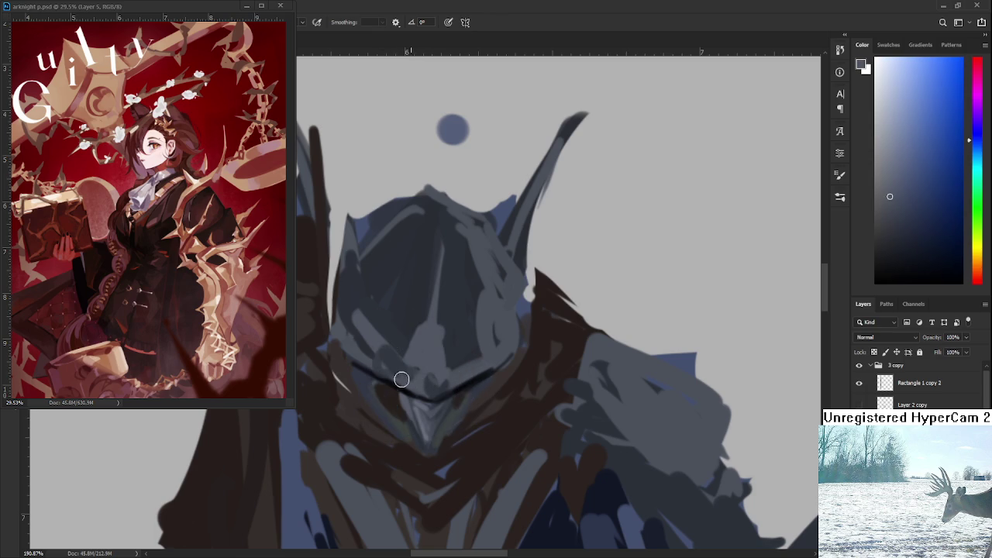
Sample more helmet colours, ending on lighter helmet tones
alt+click(387, 354)
alt+click(396, 372)
alt+click(419, 377)
alt+click(385, 370)
alt+click(473, 378)
alt+click(438, 399)
alt+click(462, 383)
alt+click(490, 363)
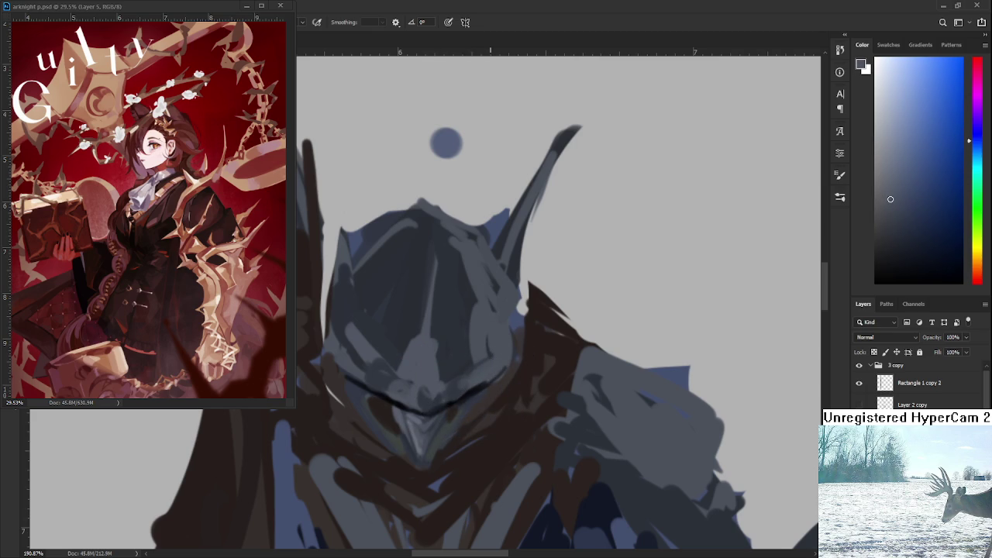
Resample the helmet, picking a dark purple and several blue tones
scroll(489, 363, down, 2)
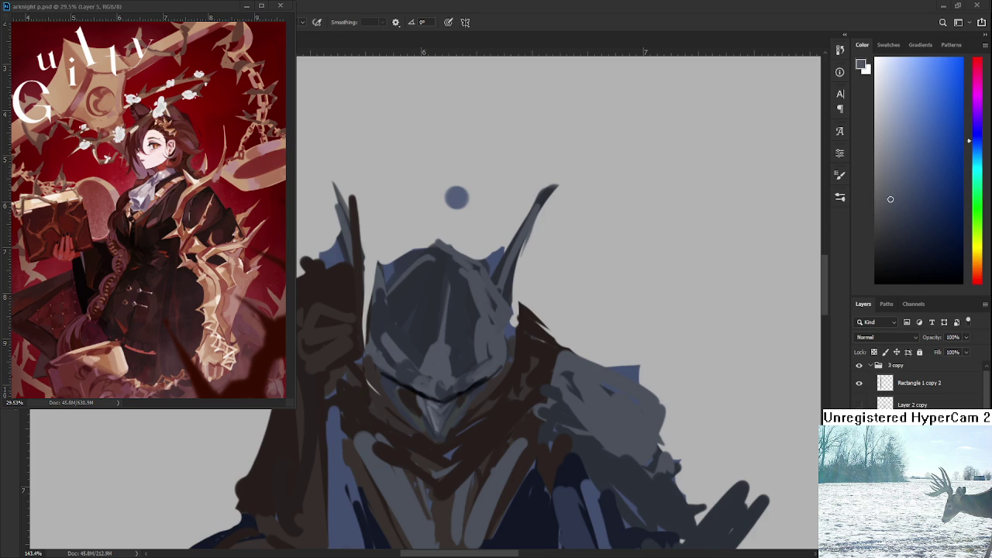
scroll(454, 383, up, 1)
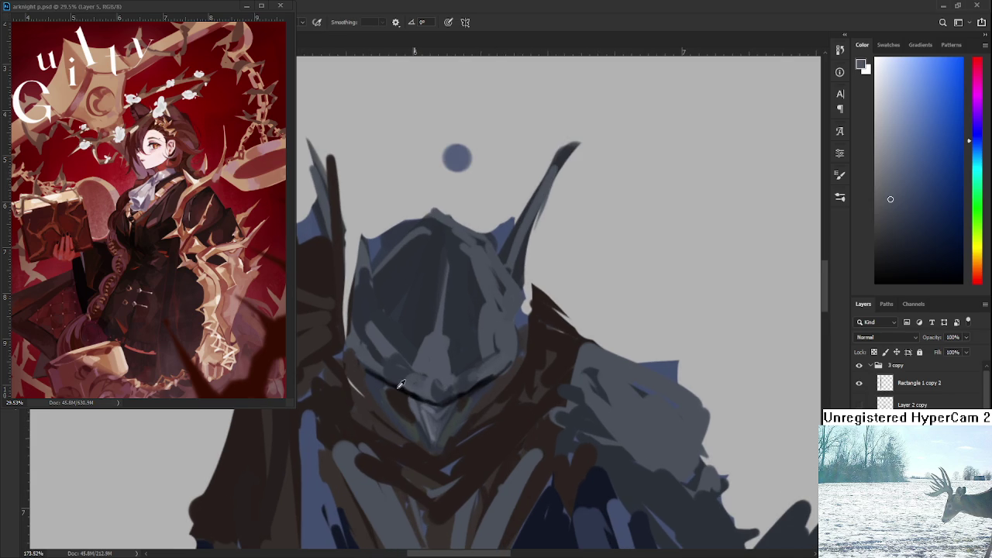
drag(385, 383, 387, 386)
alt+click(410, 391)
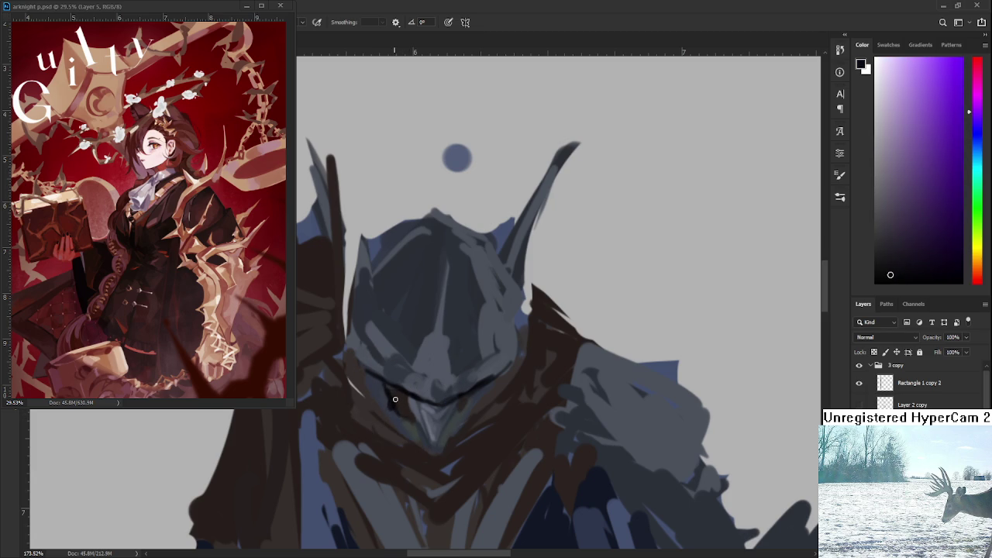
alt+click(380, 386)
alt+click(375, 387)
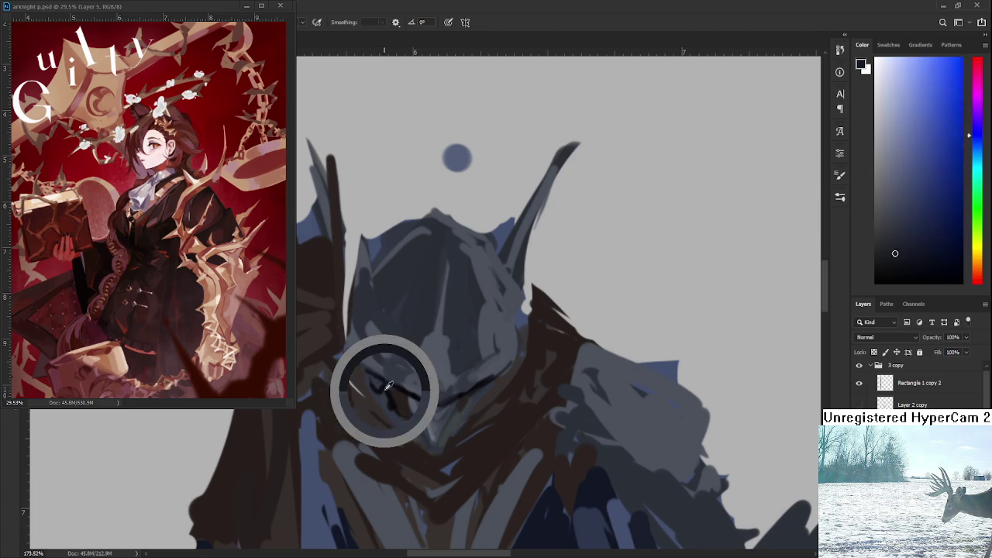
alt+click(379, 381)
alt+click(386, 388)
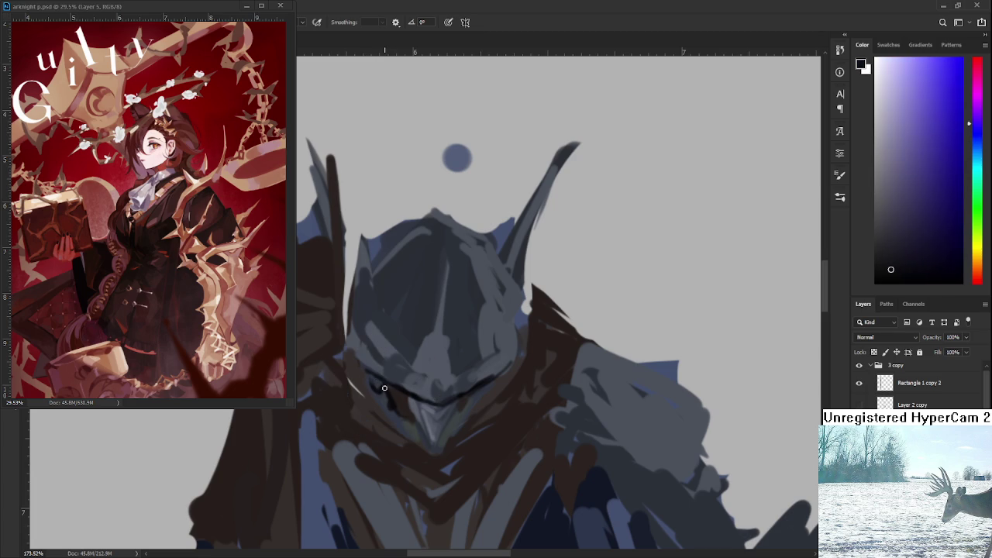
scroll(457, 158, down, 3)
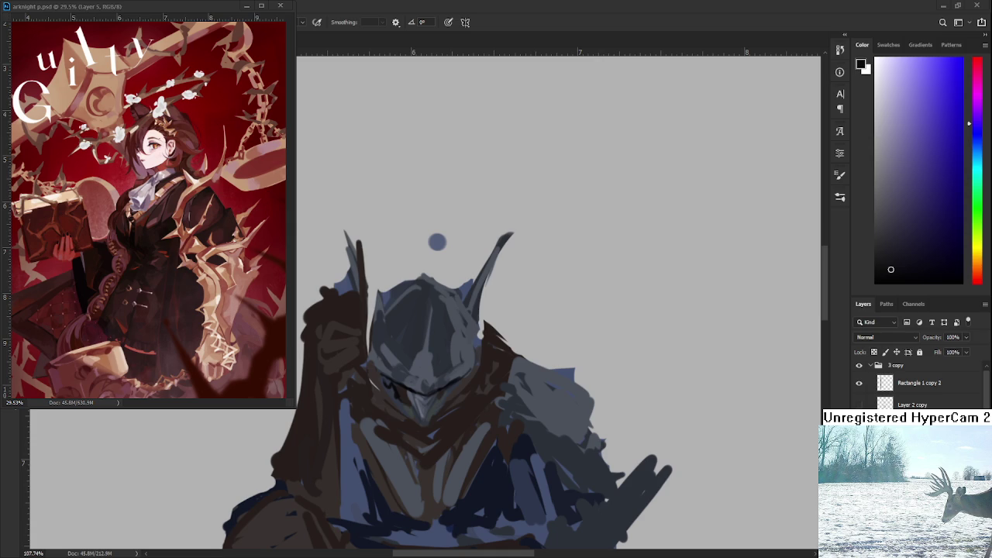
scroll(437, 242, down, 5)
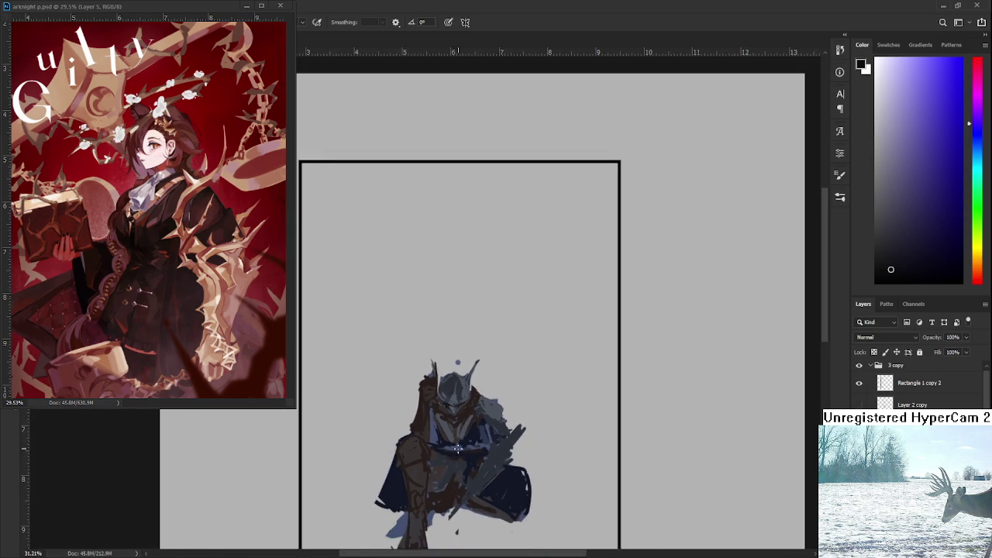
Left of the knight's frame, pencil a small circle with diagonal strokes, undoing a stray curve
drag(352, 543, 415, 473)
scroll(415, 473, up, 3)
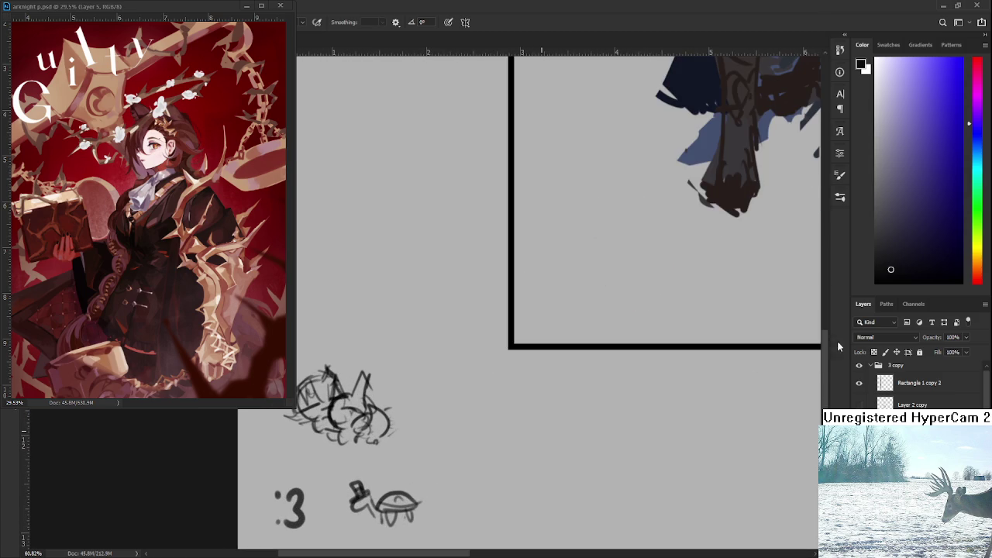
scroll(918, 387, down, 1)
scroll(919, 387, down, 1)
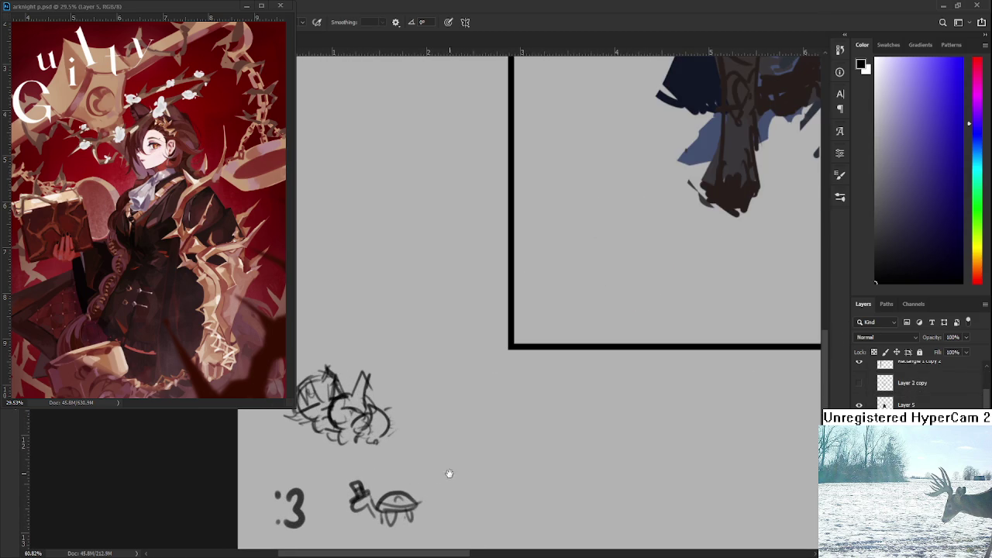
scroll(448, 470, left, 2)
scroll(392, 383, up, 2)
scroll(392, 383, up, 1)
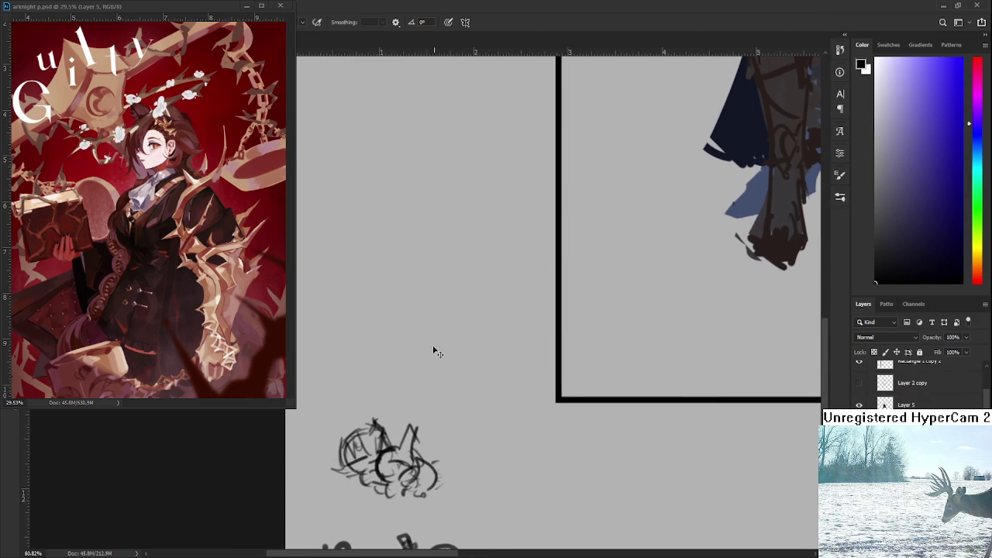
mouse_move(442, 343)
mouse_down()
mouse_move(450, 379)
mouse_move(464, 370)
mouse_move(433, 399)
mouse_move(431, 383)
mouse_up()
drag(397, 346, 418, 380)
mouse_move(402, 324)
mouse_down()
mouse_move(397, 347)
mouse_move(409, 356)
mouse_move(396, 346)
mouse_move(406, 342)
mouse_move(427, 402)
mouse_up()
key(ctrl+z)
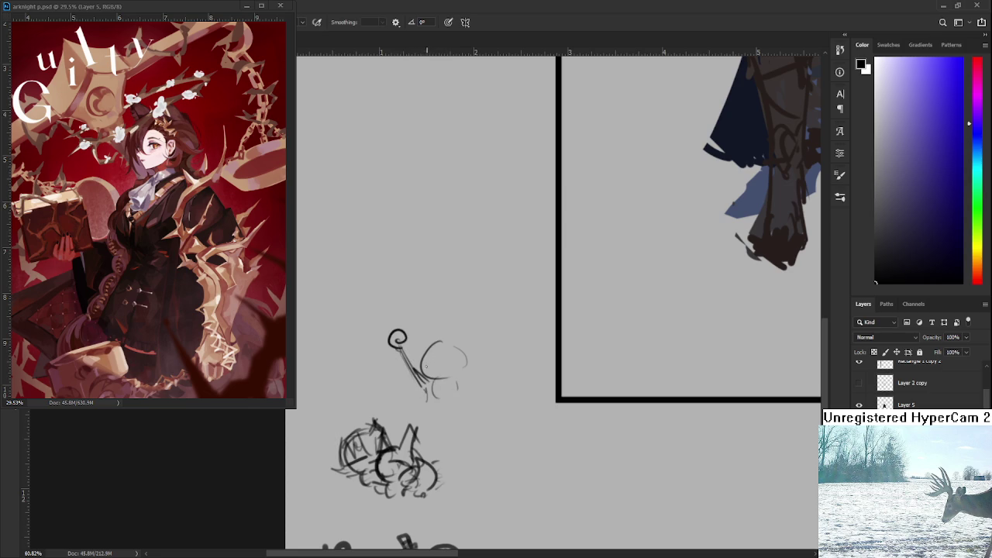
Add small curves, a peaked line and short hatch strokes to the left doodle, undoing misplaced marks
mouse_move(426, 372)
mouse_down()
mouse_move(446, 348)
mouse_move(431, 369)
mouse_move(444, 352)
mouse_move(451, 357)
mouse_move(439, 342)
mouse_move(460, 363)
mouse_move(445, 340)
mouse_move(459, 349)
mouse_move(462, 381)
mouse_move(415, 372)
mouse_move(454, 383)
mouse_up()
key(ctrl+z)
key(ctrl+z)
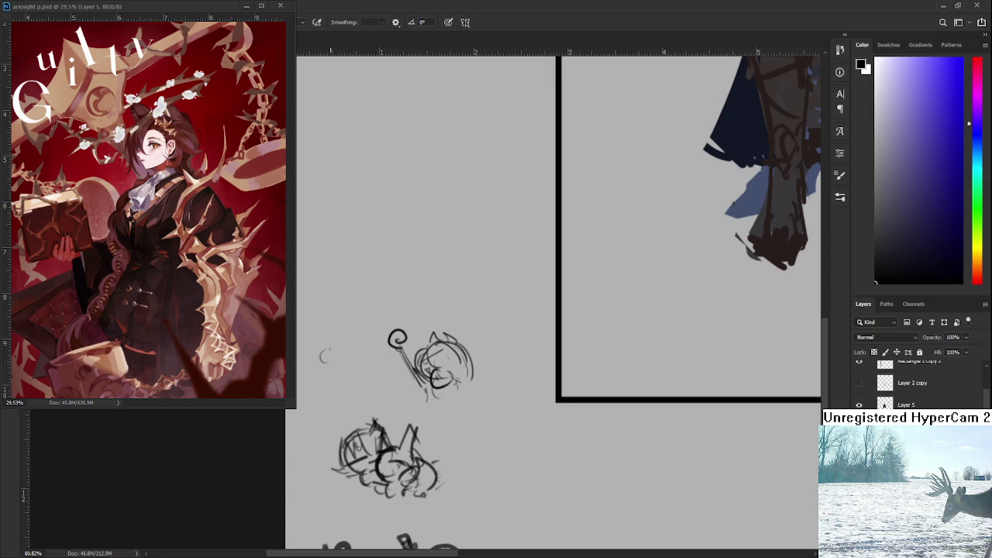
mouse_move(321, 343)
mouse_down()
mouse_move(319, 352)
mouse_move(356, 341)
mouse_move(348, 311)
mouse_move(378, 334)
mouse_up()
key(ctrl+z)
drag(368, 296, 377, 329)
drag(367, 299, 363, 326)
mouse_move(330, 355)
mouse_down()
mouse_move(355, 363)
mouse_move(364, 350)
mouse_move(339, 348)
mouse_move(338, 364)
mouse_move(316, 359)
mouse_move(337, 375)
mouse_move(317, 368)
mouse_move(317, 356)
mouse_up()
key(ctrl+z)
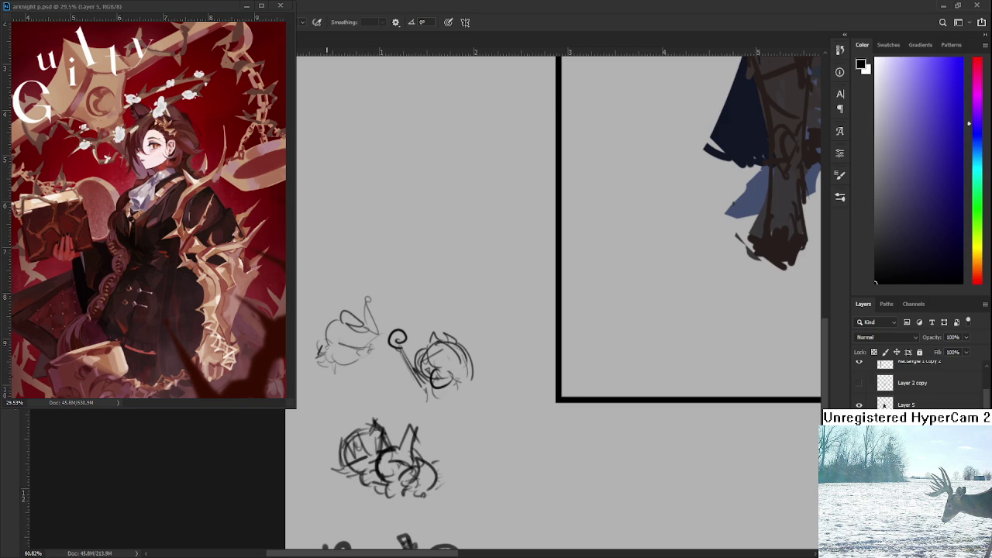
mouse_move(310, 344)
mouse_down()
mouse_move(324, 350)
mouse_move(328, 318)
mouse_up()
drag(377, 386, 371, 371)
scroll(371, 372, down, 5)
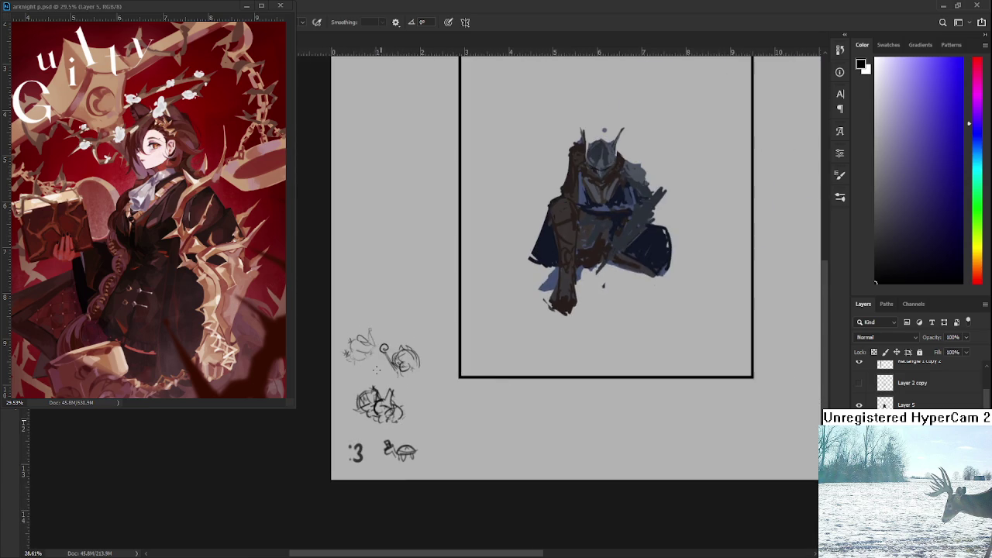
Centre the helmet in view and eyedrop its blue-grey, red-brown and dark blue colours
mouse_move(612, 282)
mouse_down()
mouse_move(440, 428)
mouse_move(436, 457)
mouse_up()
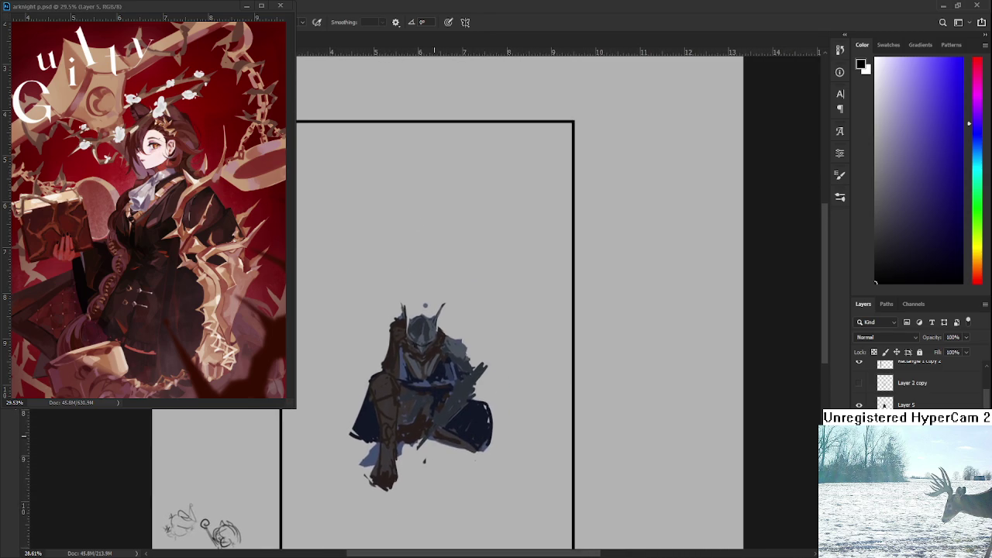
scroll(412, 290, up, 2)
scroll(413, 290, up, 3)
scroll(412, 290, up, 3)
scroll(412, 290, up, 1)
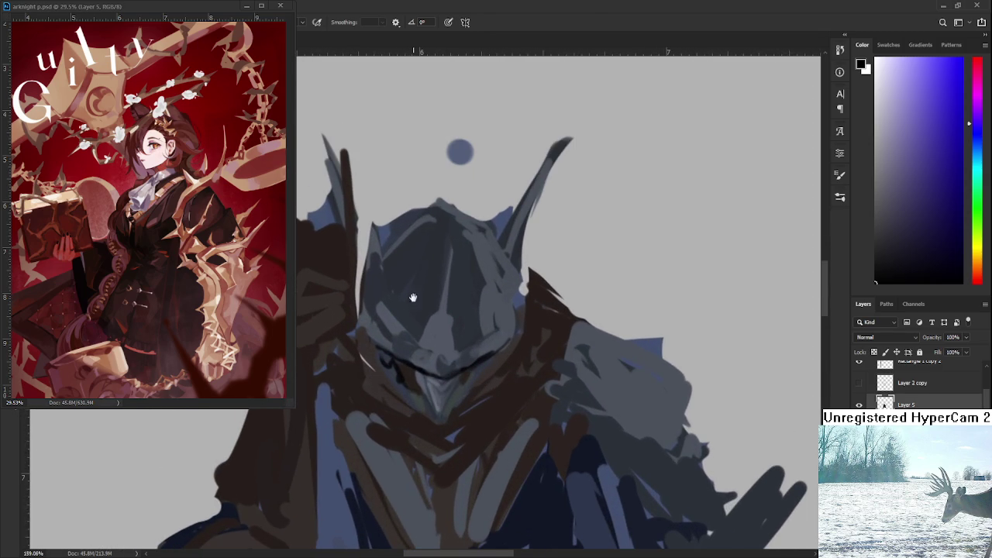
drag(413, 298, 407, 319)
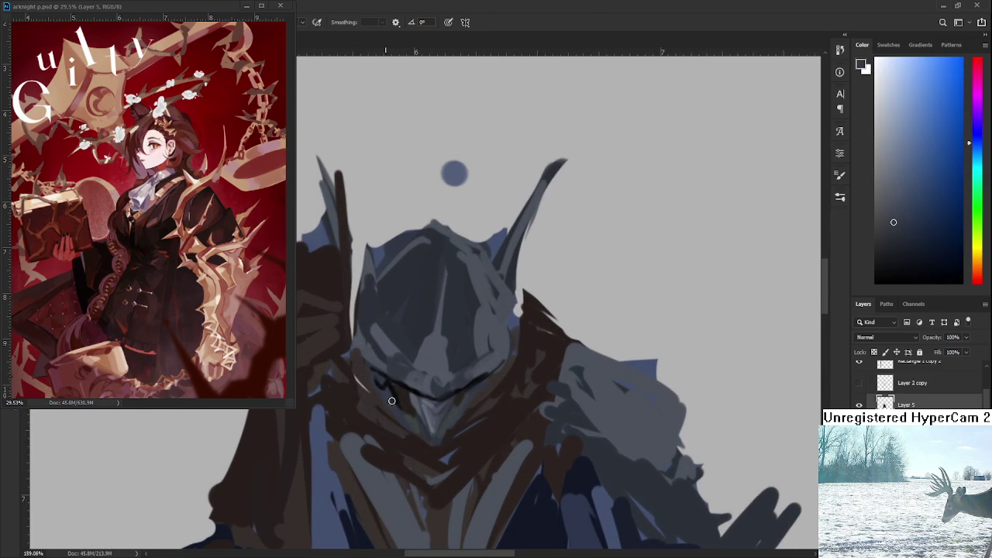
alt+click(390, 397)
scroll(411, 383, down, 1)
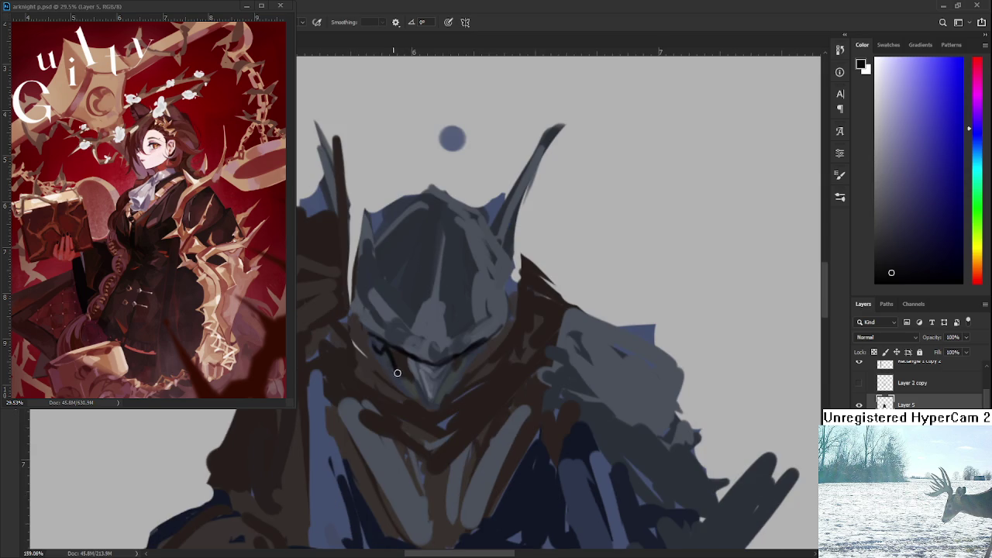
alt+click(401, 382)
alt+click(401, 382)
alt+click(400, 388)
alt+click(410, 377)
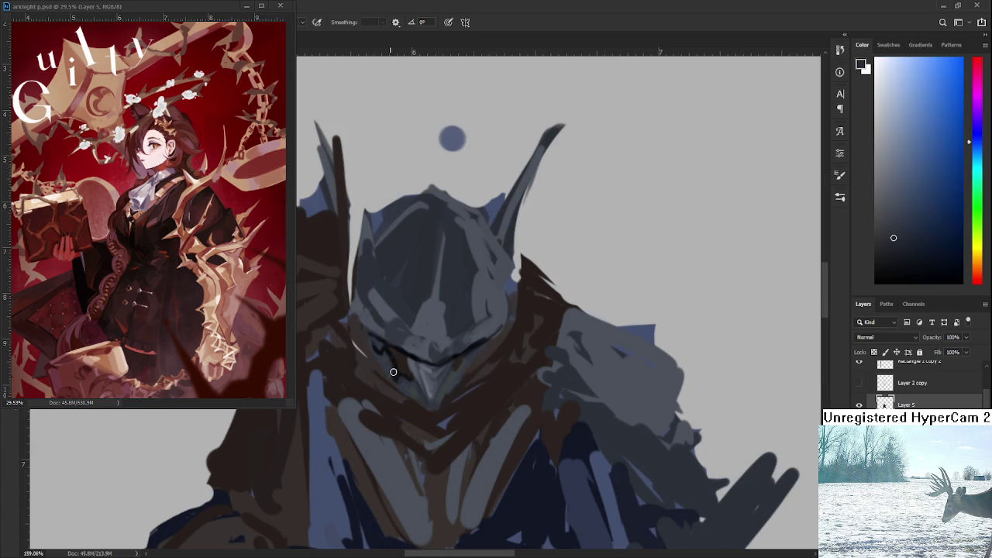
alt+click(414, 354)
alt+click(412, 350)
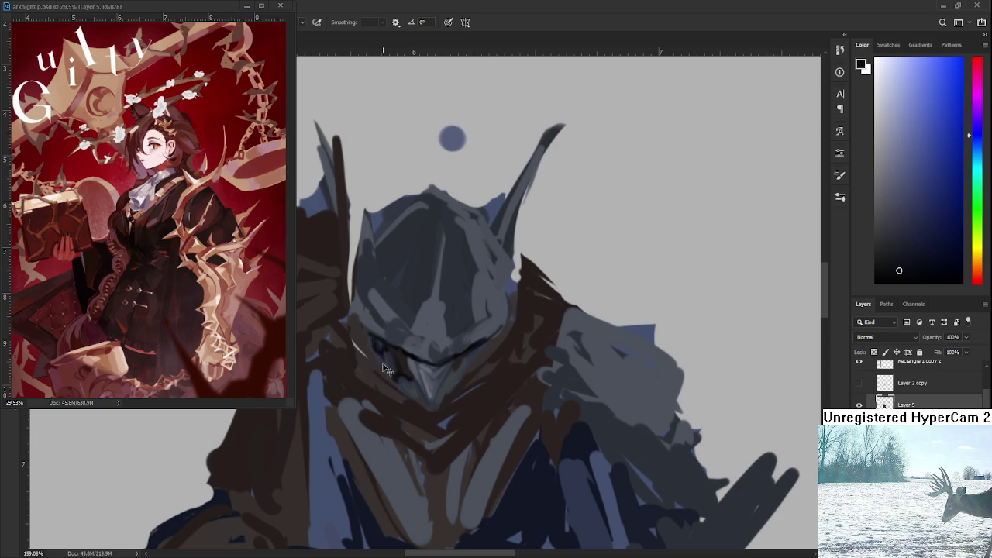
alt+click(409, 346)
alt+click(409, 347)
alt+click(425, 362)
alt+click(430, 354)
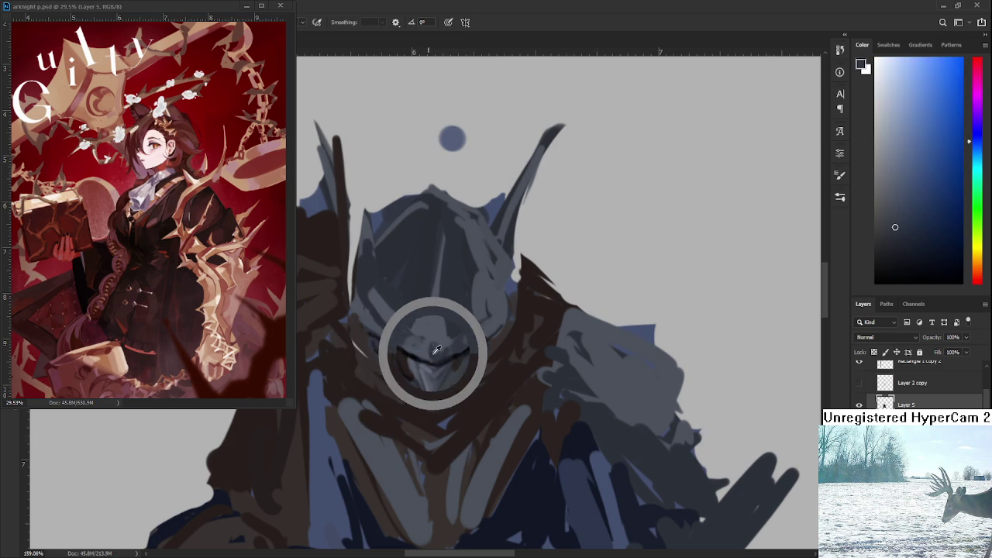
Sample further lighter and darker blue-grey tones across the helmet
drag(429, 354, 417, 373)
alt+click(420, 345)
alt+click(445, 357)
alt+click(465, 338)
alt+click(405, 319)
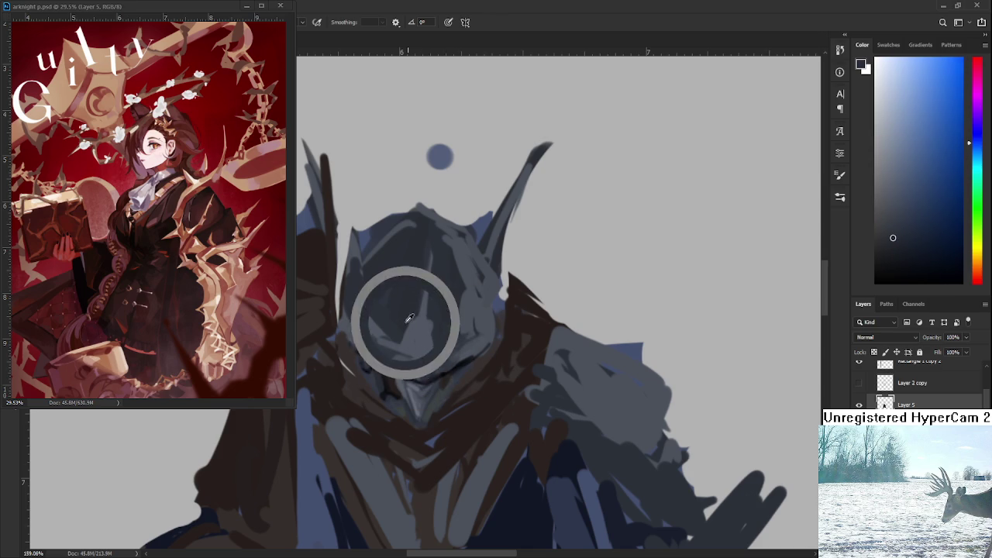
alt+click(429, 341)
alt+click(411, 332)
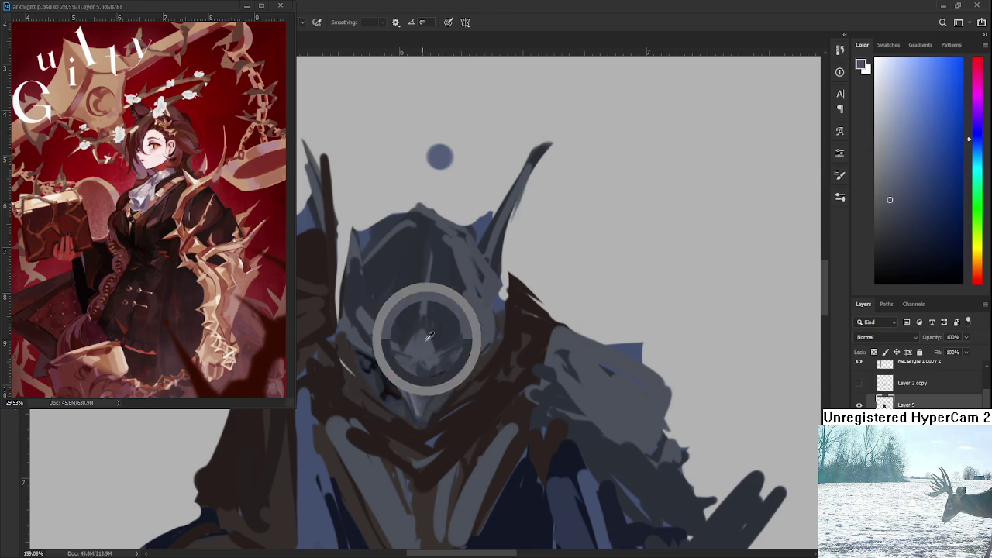
alt+click(445, 332)
alt+click(425, 317)
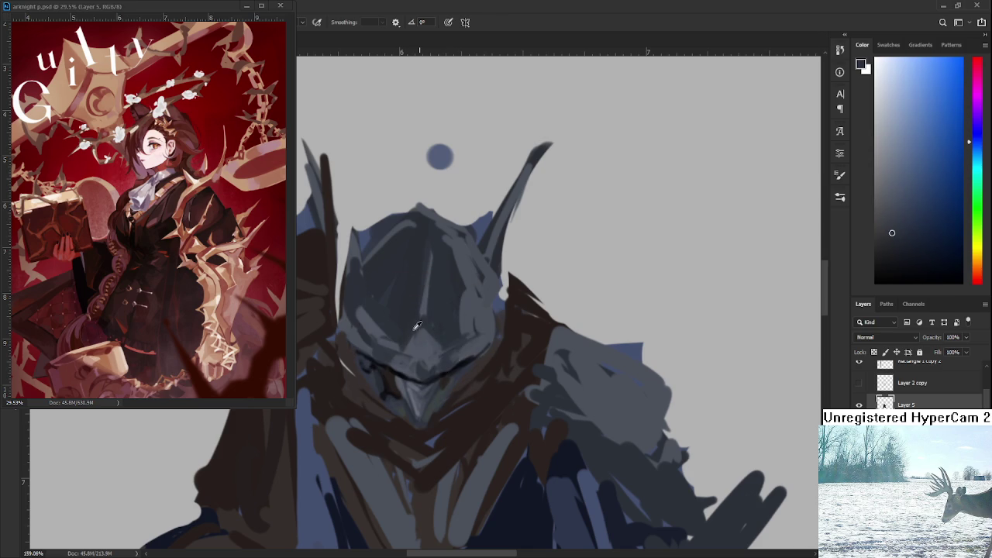
alt+click(425, 346)
alt+click(431, 330)
Pick a lighter helmet tone and paint two light vertical highlights down the helmet
alt+click(436, 334)
alt+click(408, 333)
alt+click(424, 343)
alt+click(409, 330)
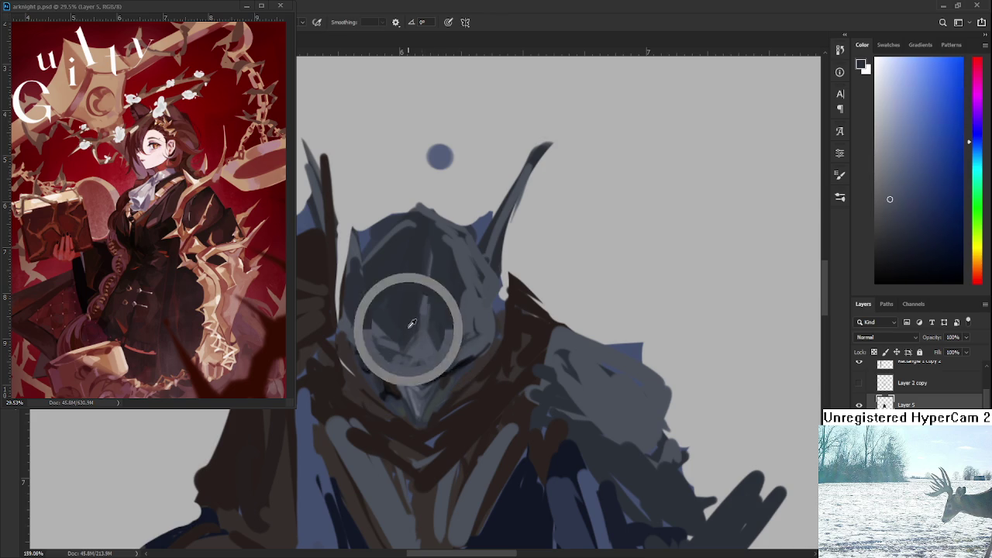
alt+click(418, 344)
alt+click(433, 294)
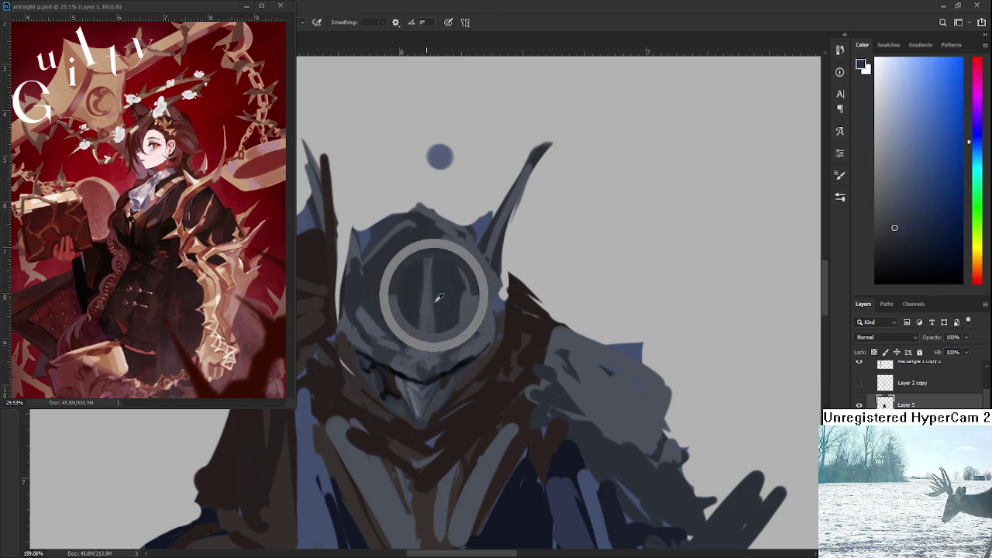
alt+click(417, 347)
alt+click(431, 320)
alt+click(434, 293)
alt+click(406, 334)
scroll(413, 341, up, 2)
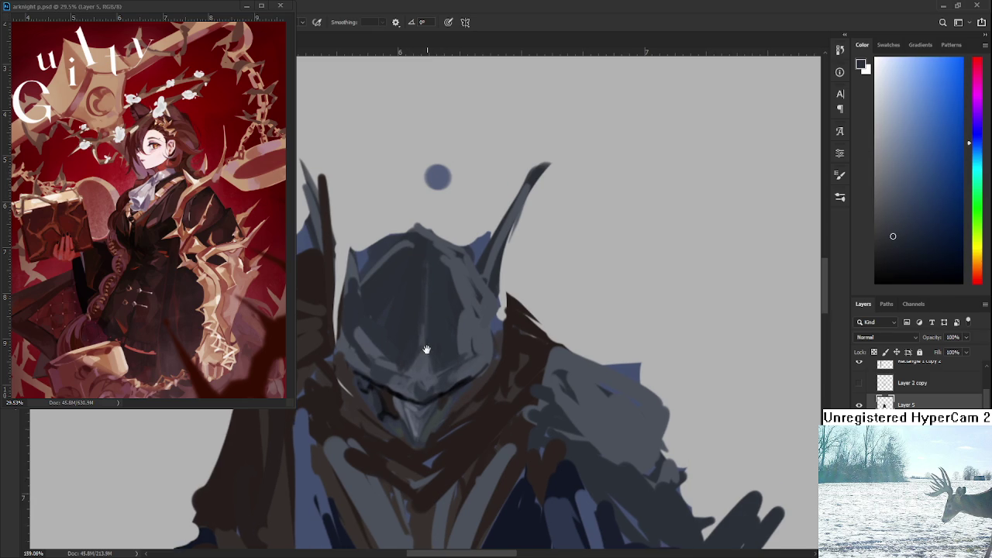
alt+click(425, 367)
drag(407, 265, 409, 364)
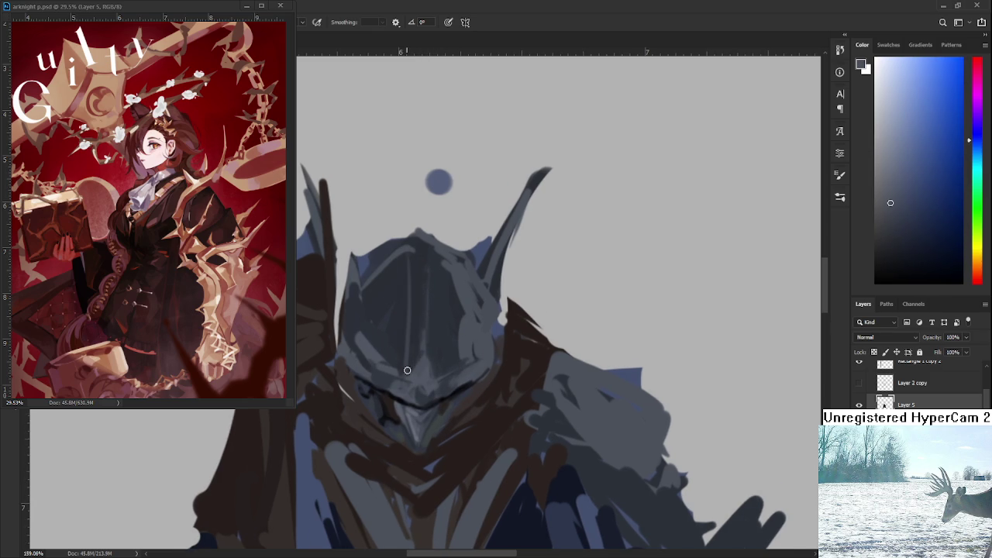
drag(434, 259, 438, 341)
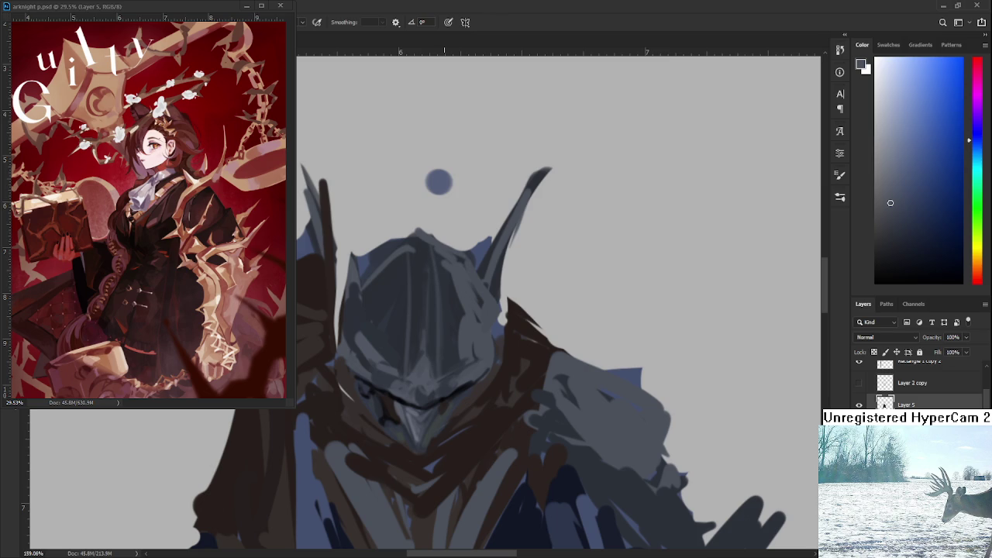
Lasso the helmet and horns, scale them down with Free Transform, commit and deselect
scroll(445, 287, down, 2)
scroll(444, 286, down, 2)
scroll(443, 289, up, 2)
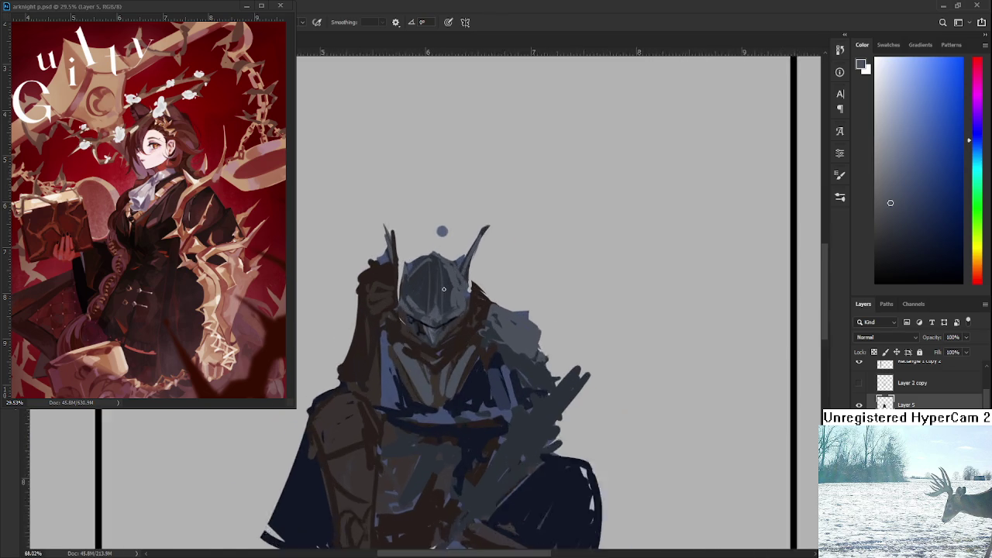
scroll(444, 288, up, 1)
scroll(443, 289, down, 1)
scroll(446, 310, down, 1)
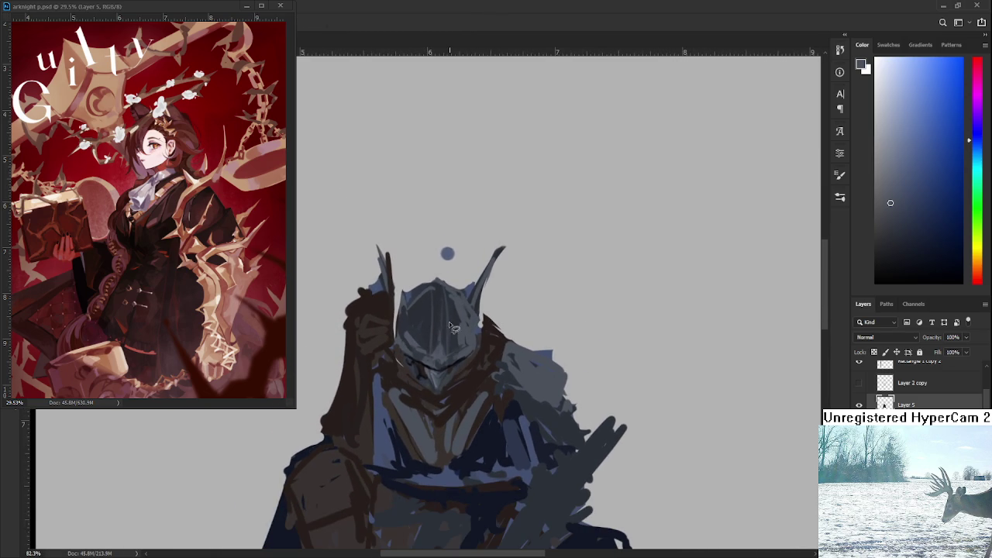
mouse_move(411, 381)
mouse_down()
mouse_move(442, 399)
mouse_move(436, 392)
mouse_up()
key(ctrl+t)
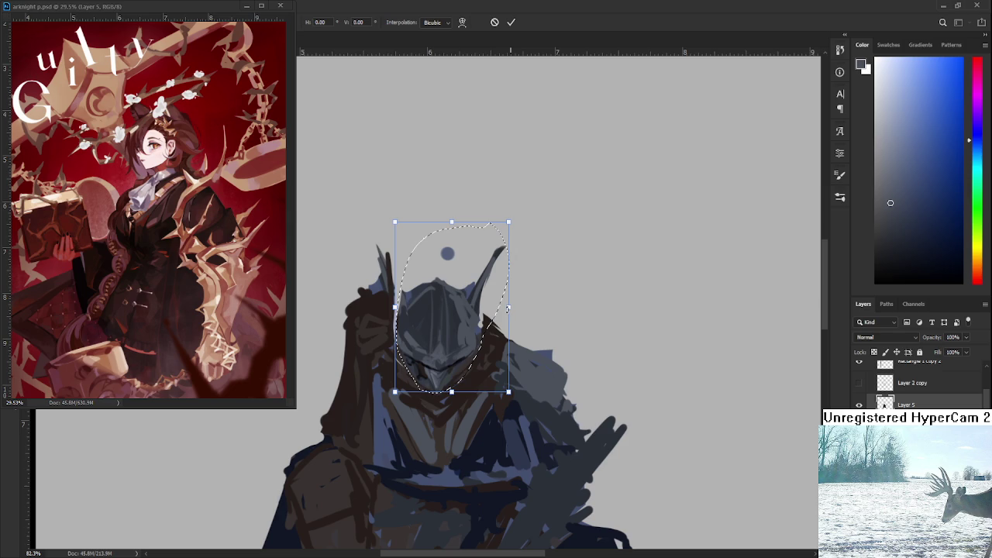
mouse_move(502, 312)
mouse_down()
mouse_move(490, 334)
mouse_move(511, 308)
mouse_move(500, 309)
mouse_up()
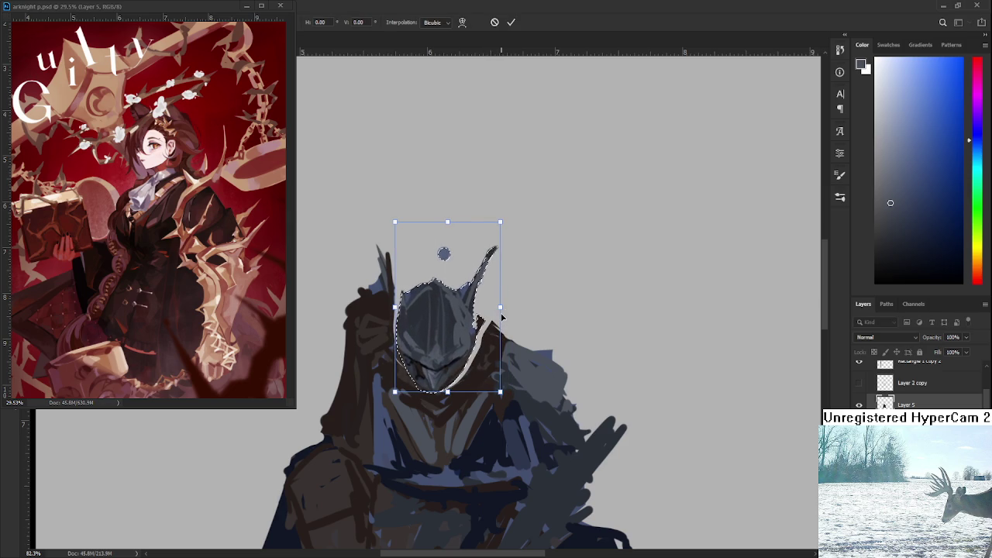
key(Return)
key(ctrl+d)
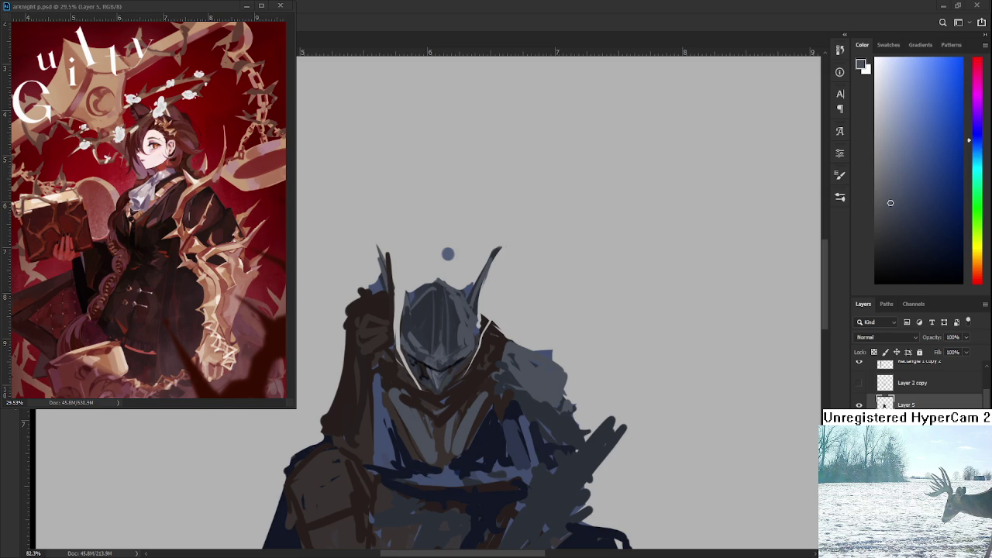
scroll(454, 314, down, 2)
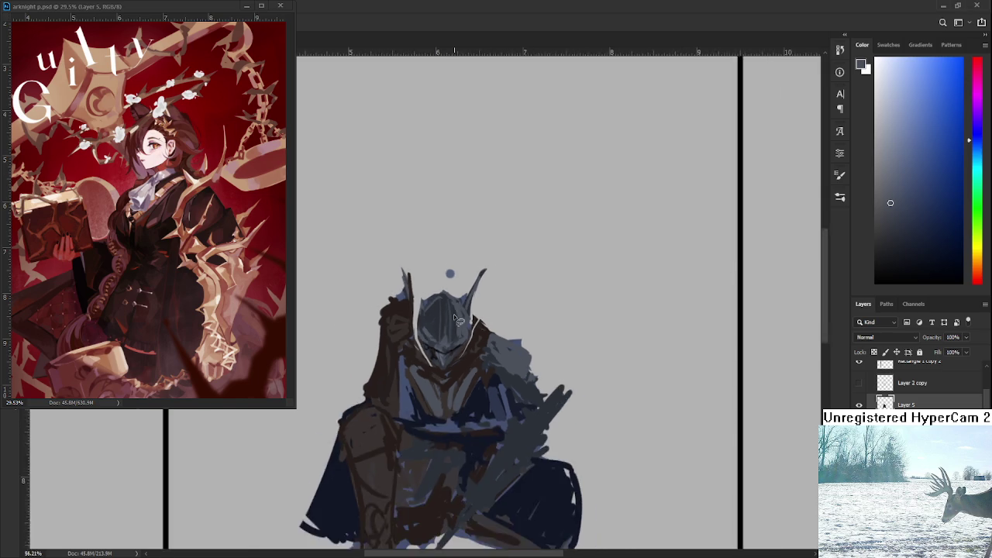
Sample a darker helmet colour and paint dark shading on the helmet's left side
scroll(454, 314, down, 1)
scroll(450, 334, up, 2)
scroll(447, 356, up, 4)
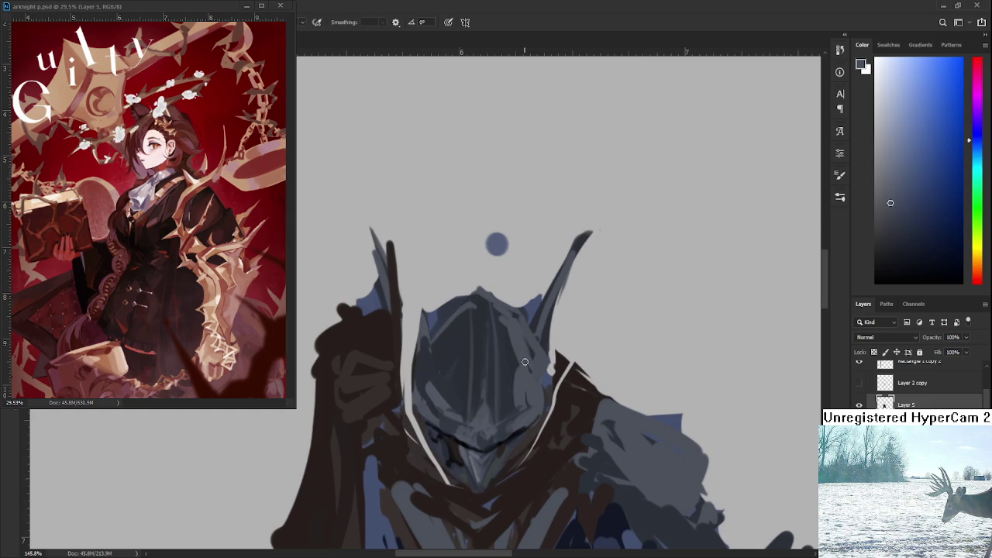
alt+click(463, 431)
mouse_move(449, 359)
mouse_down()
mouse_move(439, 347)
mouse_move(418, 348)
mouse_up()
drag(454, 306, 415, 385)
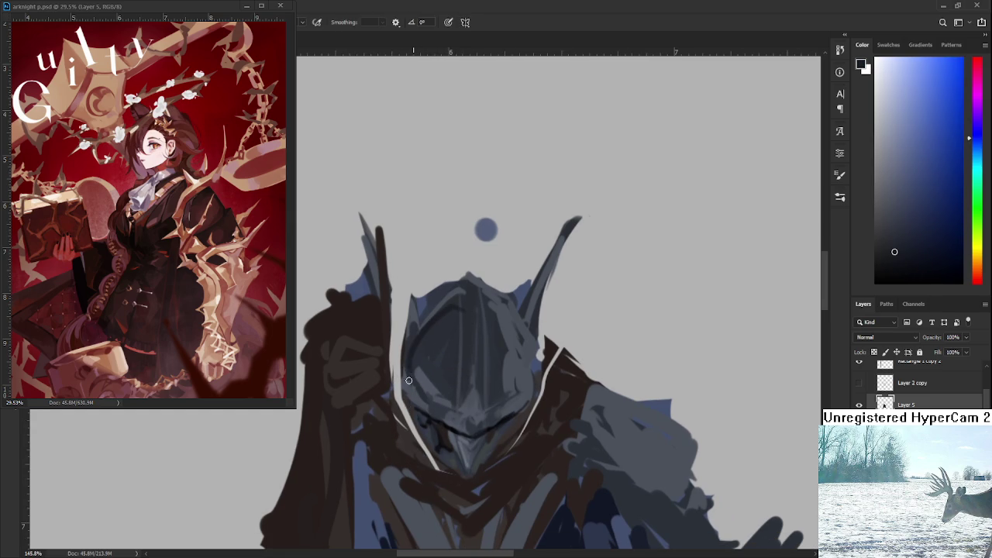
Sample lighter helmet shades and paint lighter strokes on the helmet's left side
alt+click(418, 370)
drag(419, 341, 398, 329)
drag(474, 396, 467, 381)
alt+click(467, 382)
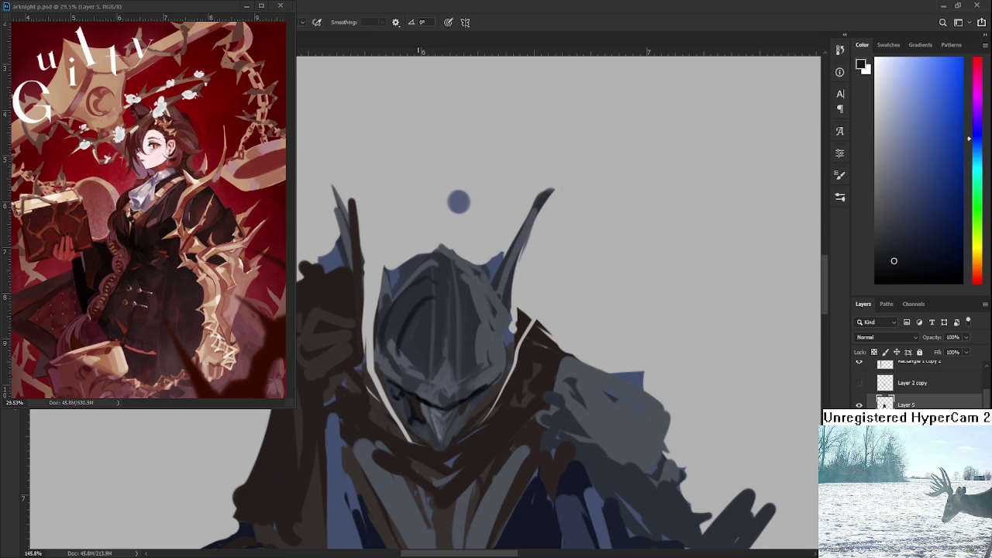
alt+click(404, 357)
drag(403, 352, 422, 325)
alt+click(419, 361)
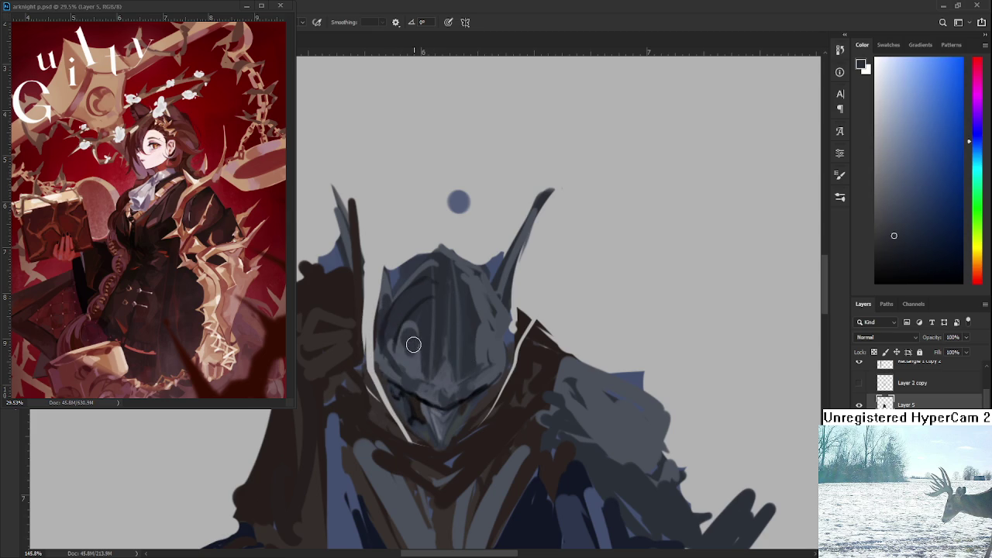
scroll(426, 336, down, 2)
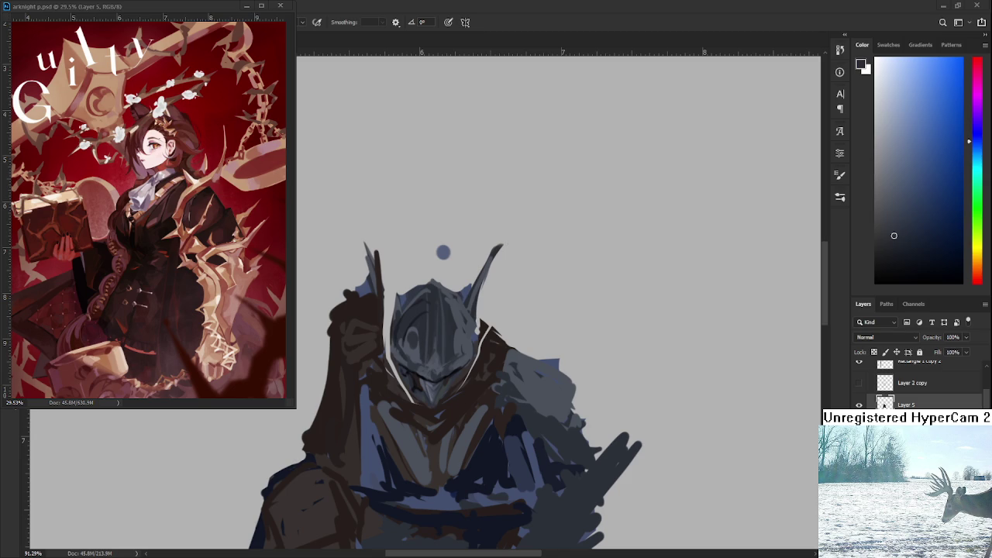
With a much smaller brush, paint small dark marks on the helmet's lower left and chin
drag(429, 398, 438, 364)
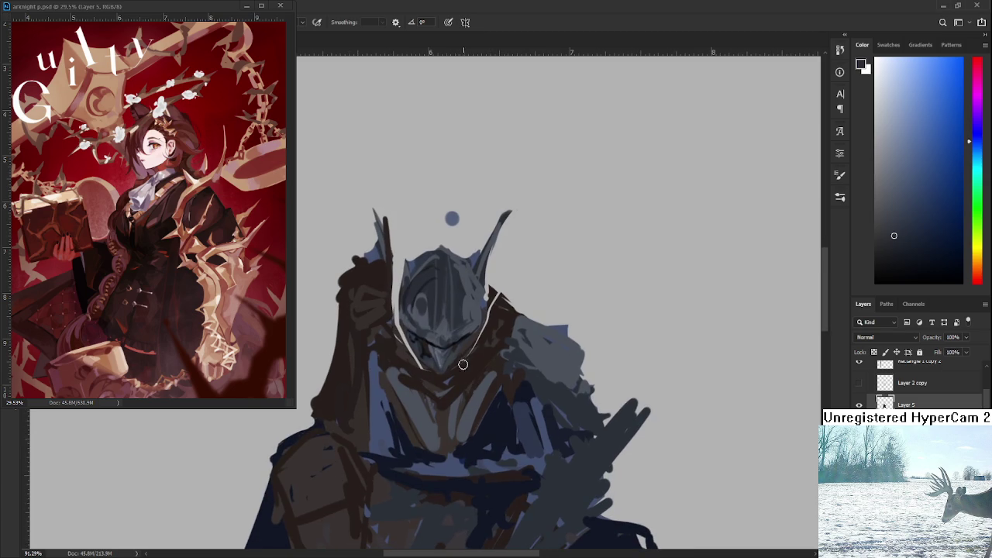
alt+click(432, 365)
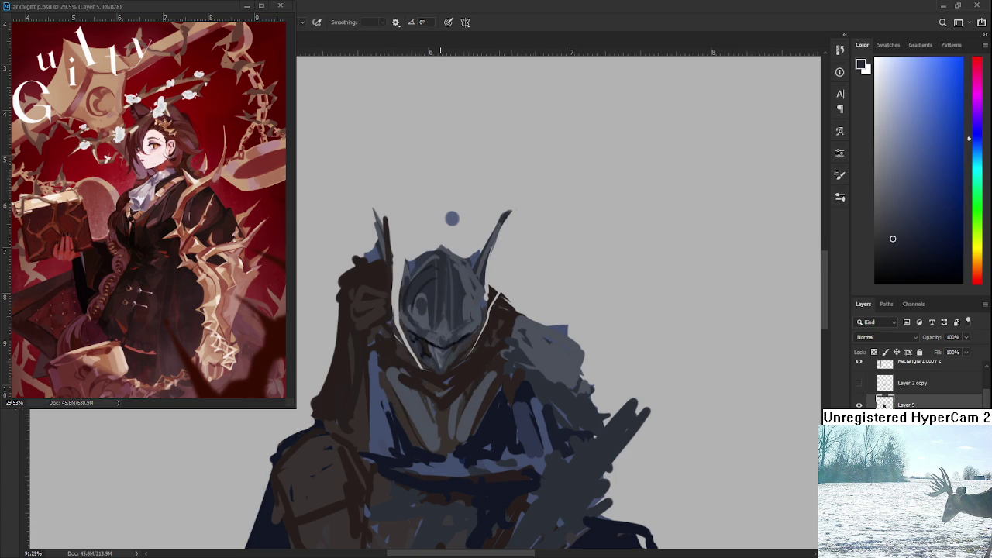
scroll(441, 347, up, 3)
drag(414, 326, 410, 355)
alt+click(410, 354)
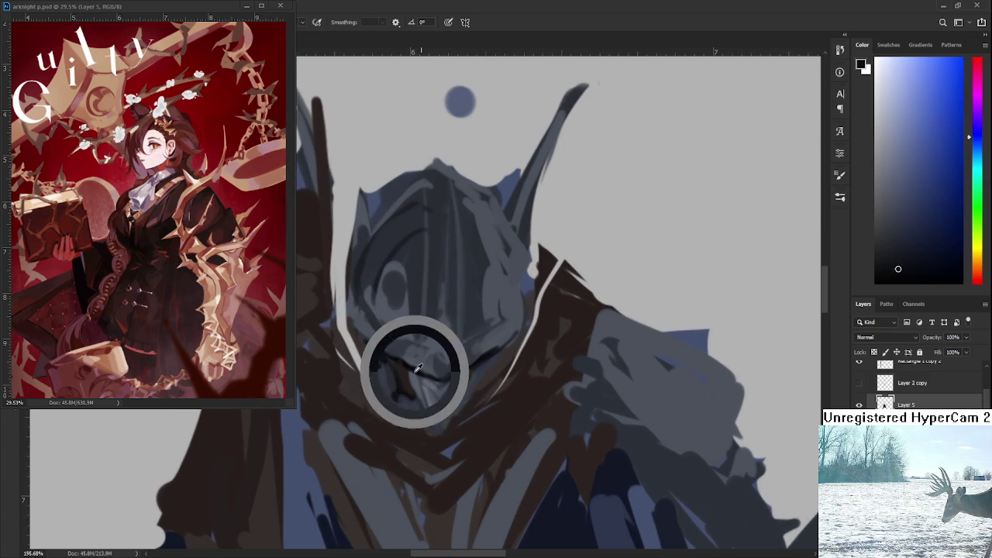
key(bracketleft)
key(bracketleft)
key(bracketleft)
drag(388, 383, 394, 398)
alt+click(412, 403)
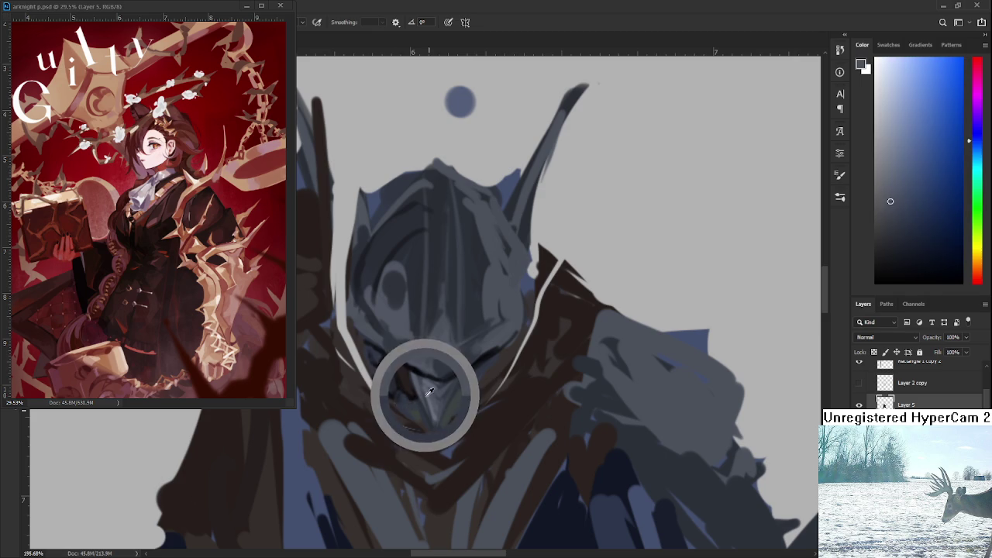
drag(406, 422, 416, 412)
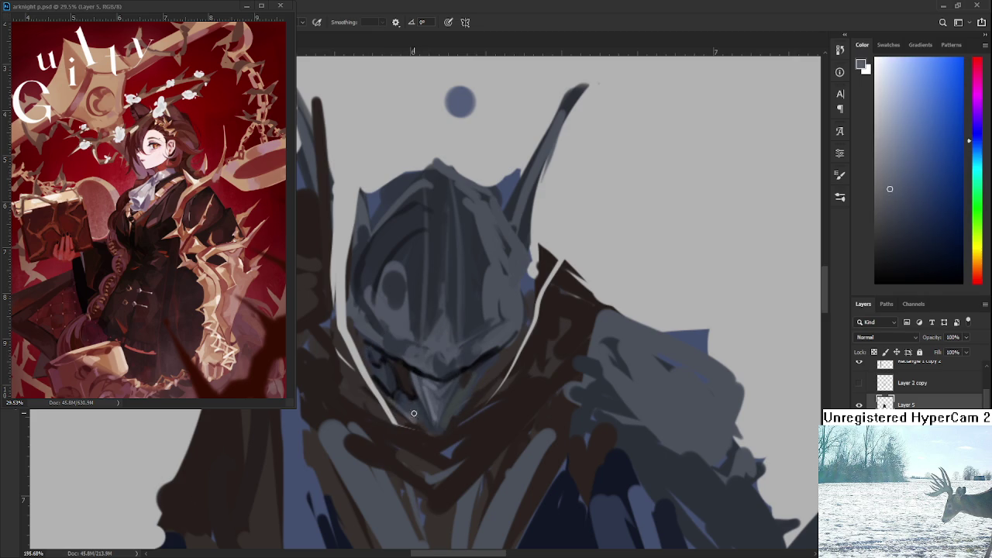
alt+click(457, 409)
alt+click(469, 391)
alt+click(414, 378)
Brush light grey strokes over the helmet chin and resample darker and purple-grey chin shades
drag(468, 380, 442, 434)
alt+click(477, 352)
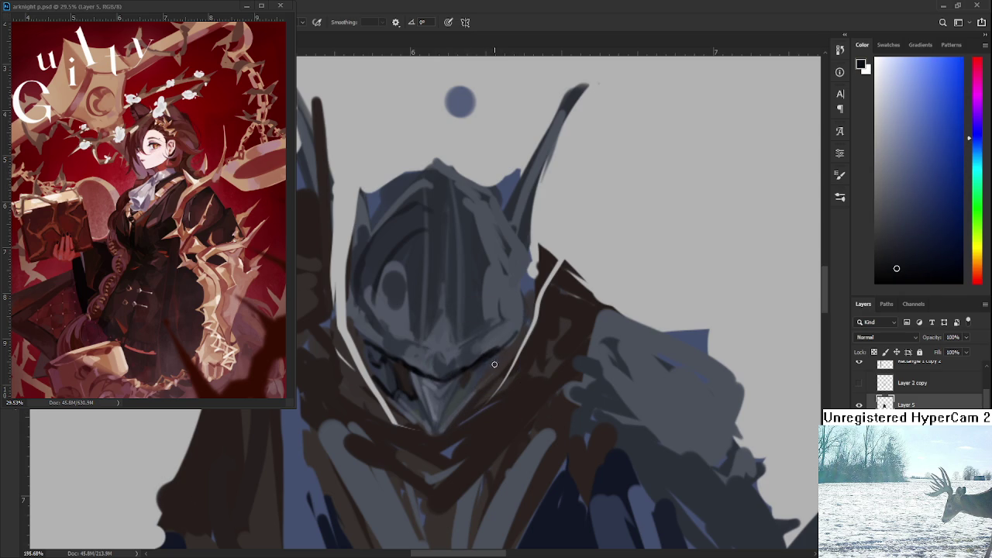
alt+click(447, 405)
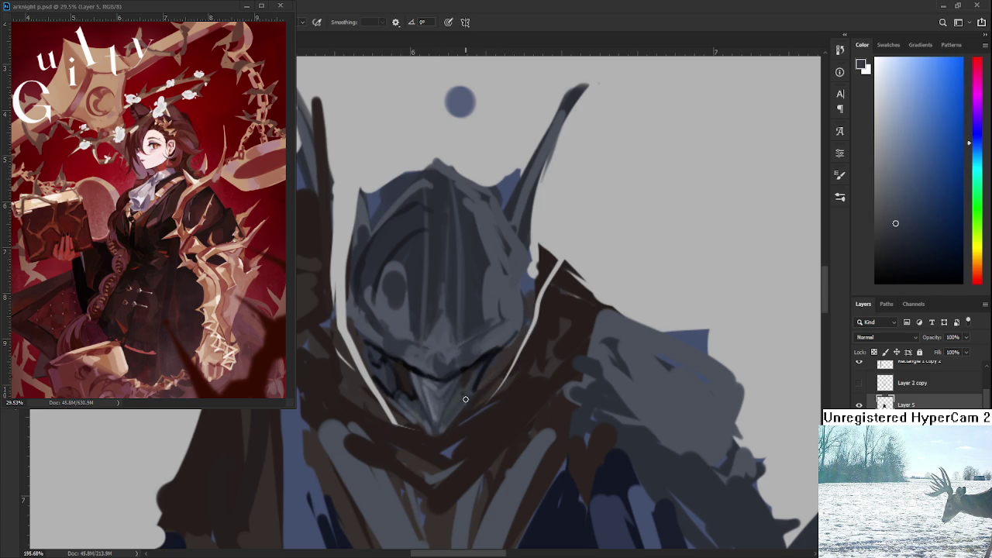
alt+click(470, 366)
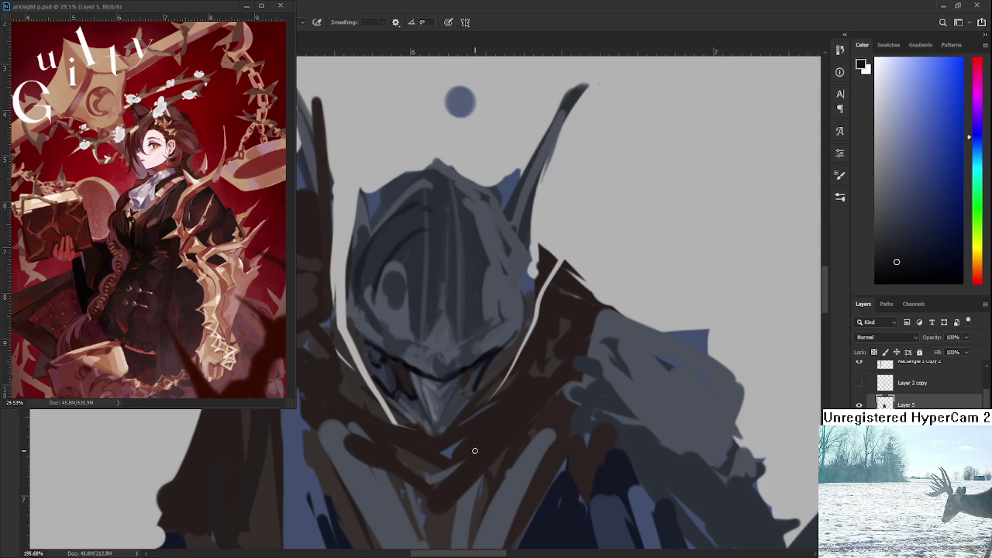
Sample lighter helmet greys and brush a lighter visor shape on the helmet centre
scroll(457, 388, up, 1)
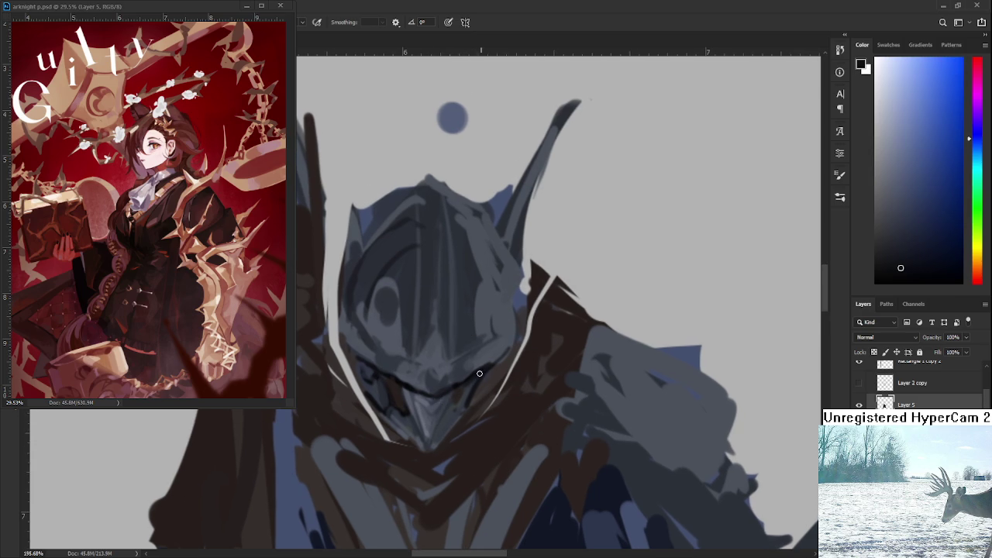
alt+click(476, 377)
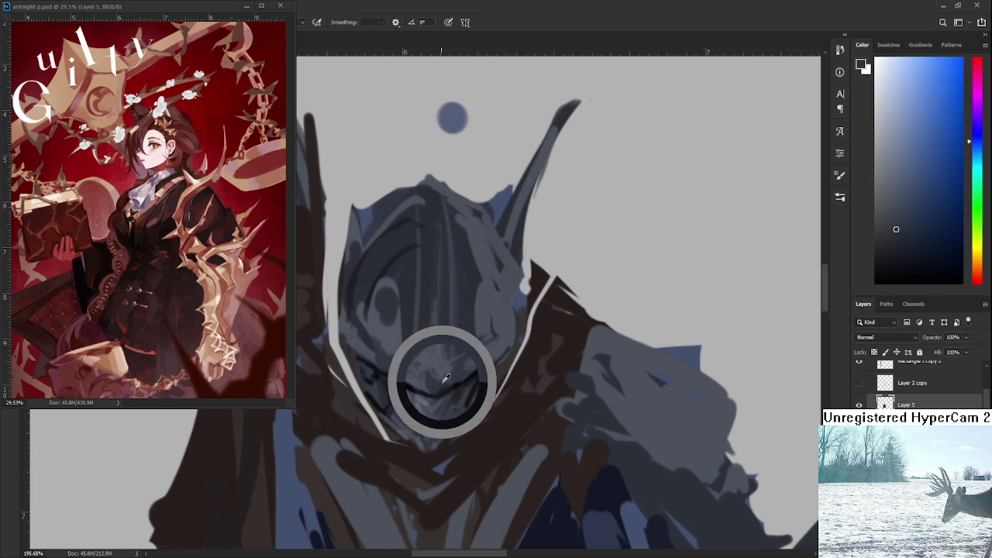
alt+click(439, 358)
alt+click(446, 365)
alt+click(442, 382)
alt+click(439, 357)
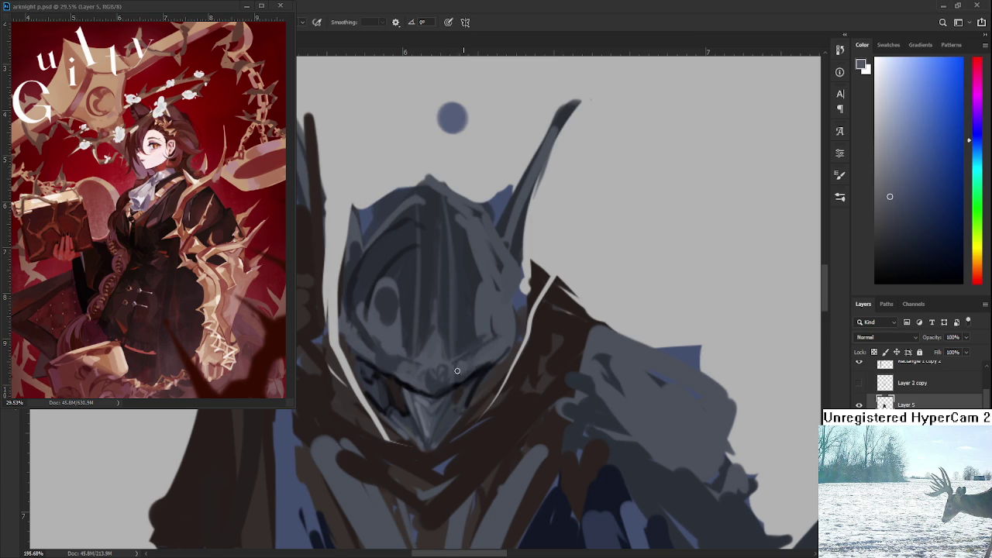
scroll(459, 368, up, 2)
alt+click(431, 398)
mouse_move(428, 341)
mouse_down()
mouse_move(424, 381)
mouse_move(446, 369)
mouse_up()
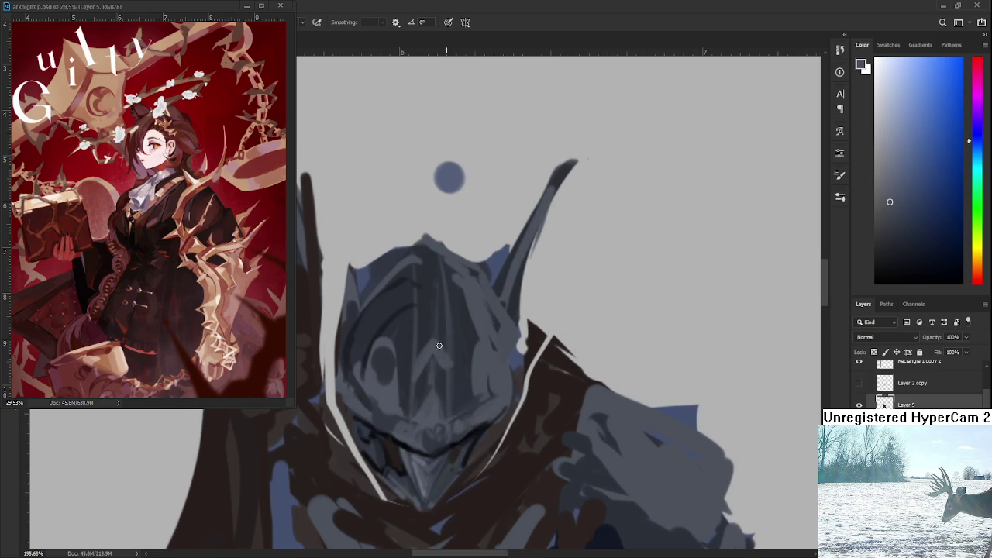
Add small light marks on the visor and a dark stroke on the helmet
alt+click(446, 366)
alt+click(442, 382)
mouse_move(423, 368)
mouse_down()
mouse_move(437, 383)
mouse_move(445, 439)
mouse_up()
alt+click(437, 404)
drag(419, 406, 422, 358)
alt+click(410, 330)
scroll(424, 344, down, 2)
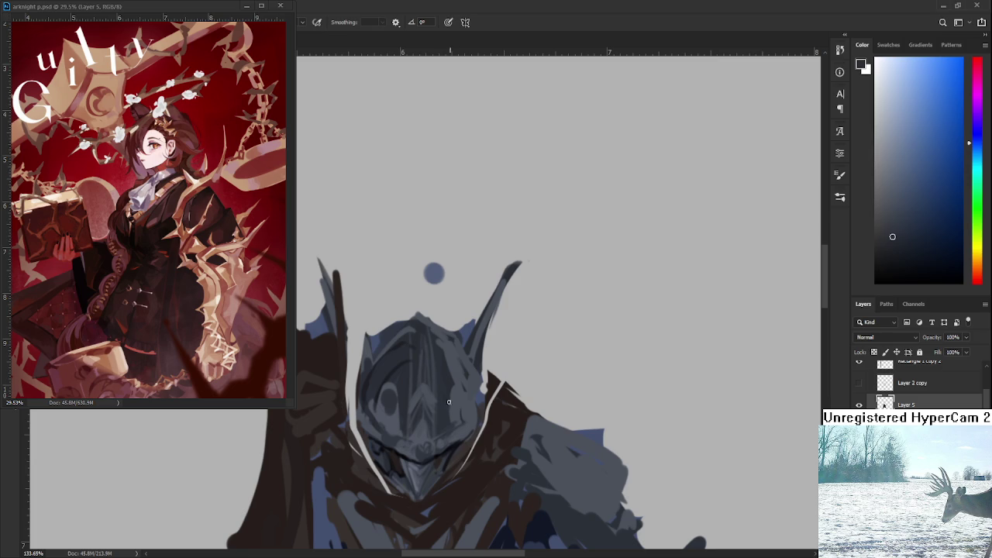
Paint dark vertical lines down the helmet's centre, undo the right-hand one, and zoom out
drag(427, 395, 447, 393)
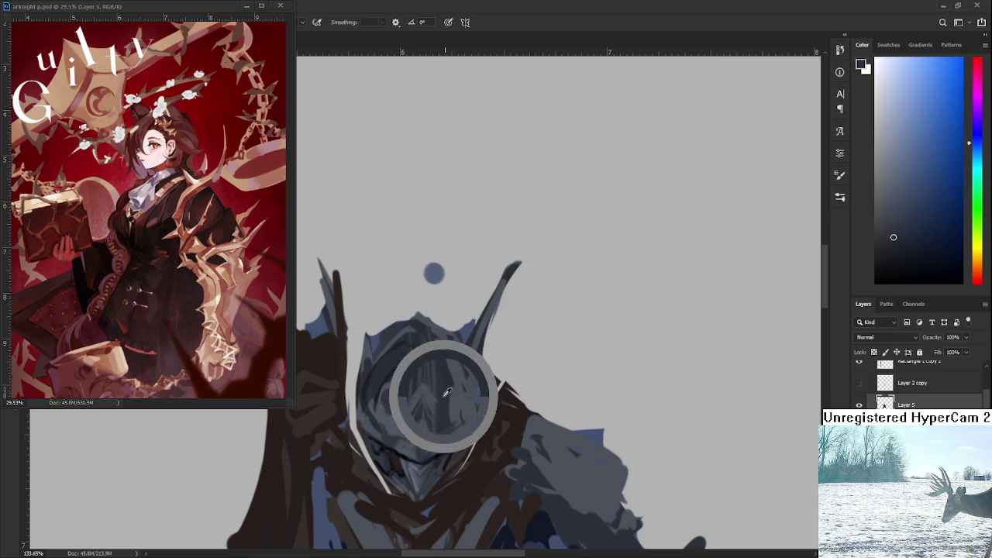
alt+click(427, 437)
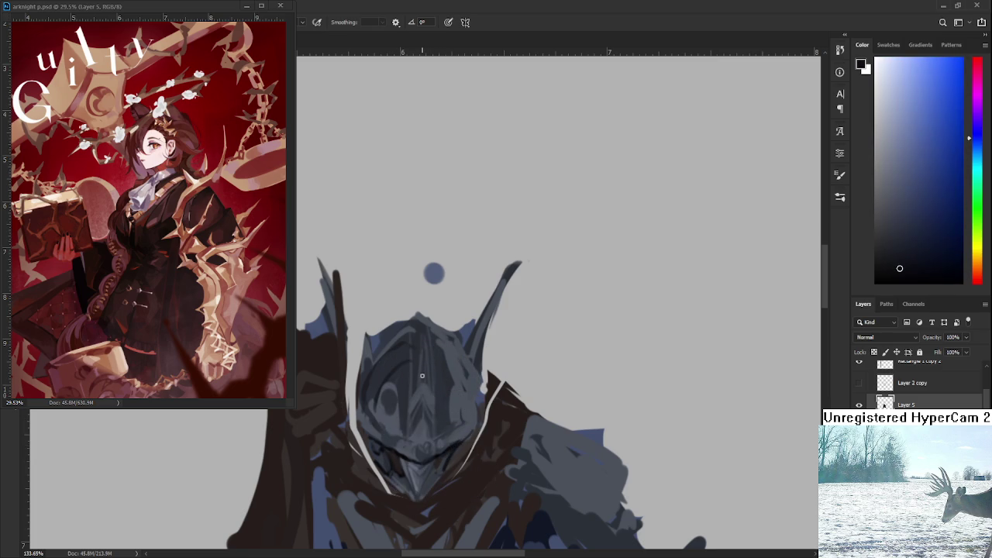
mouse_move(406, 324)
mouse_down()
mouse_move(405, 457)
mouse_move(407, 437)
mouse_up()
drag(436, 319, 436, 436)
key(ctrl+z)
scroll(438, 364, down, 2)
scroll(438, 365, down, 2)
scroll(438, 365, down, 1)
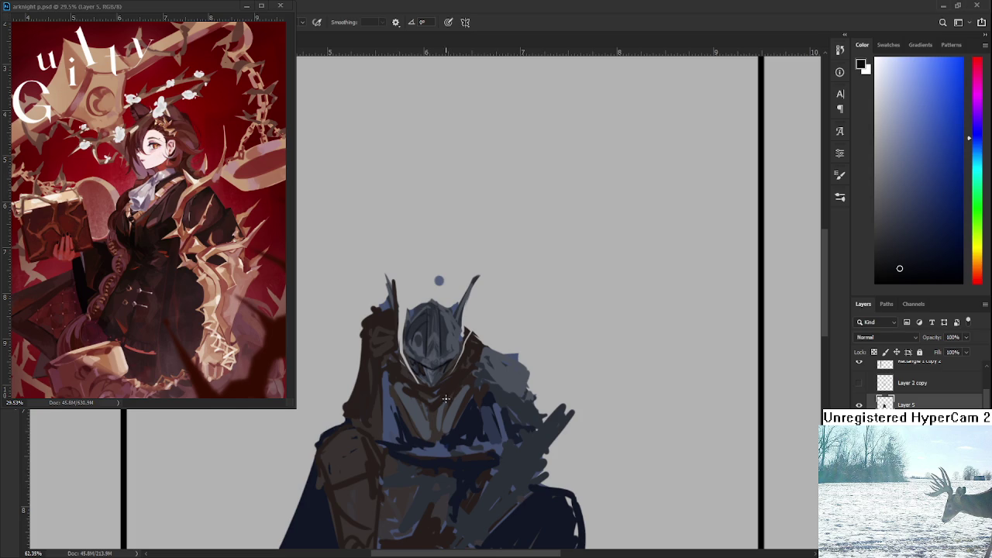
Zoom in on the helmet and sample several blue-grey shades from it
scroll(433, 366, up, 2)
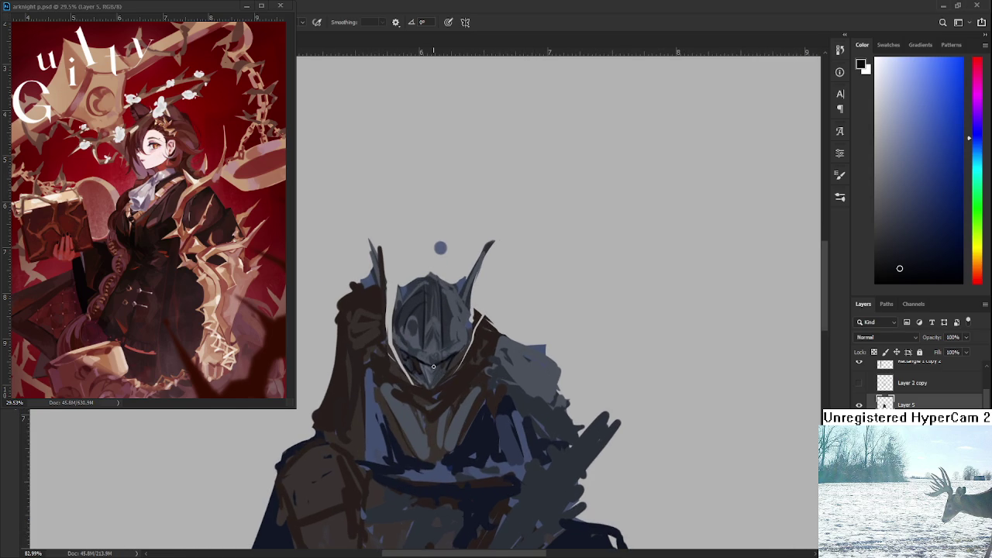
scroll(433, 366, up, 2)
scroll(442, 388, up, 2)
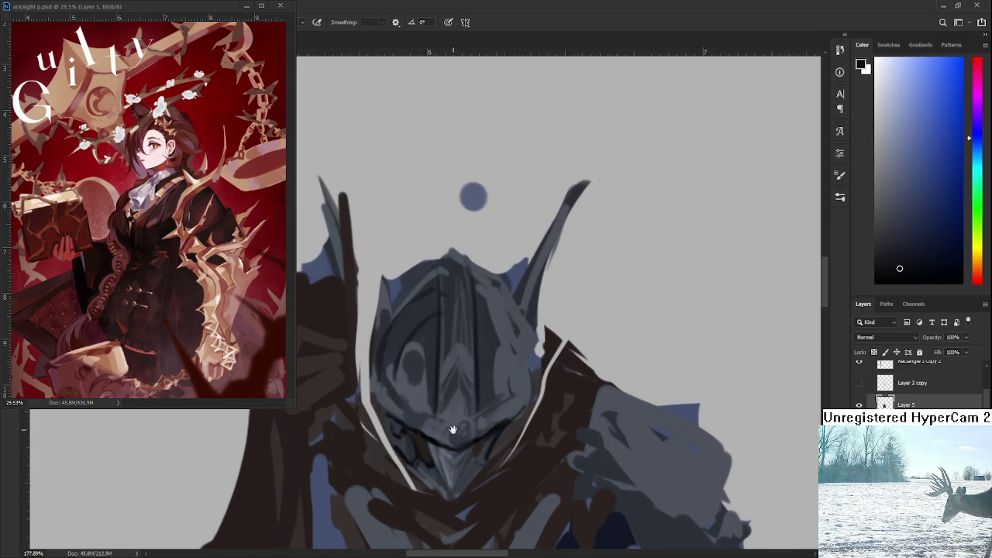
drag(453, 429, 415, 422)
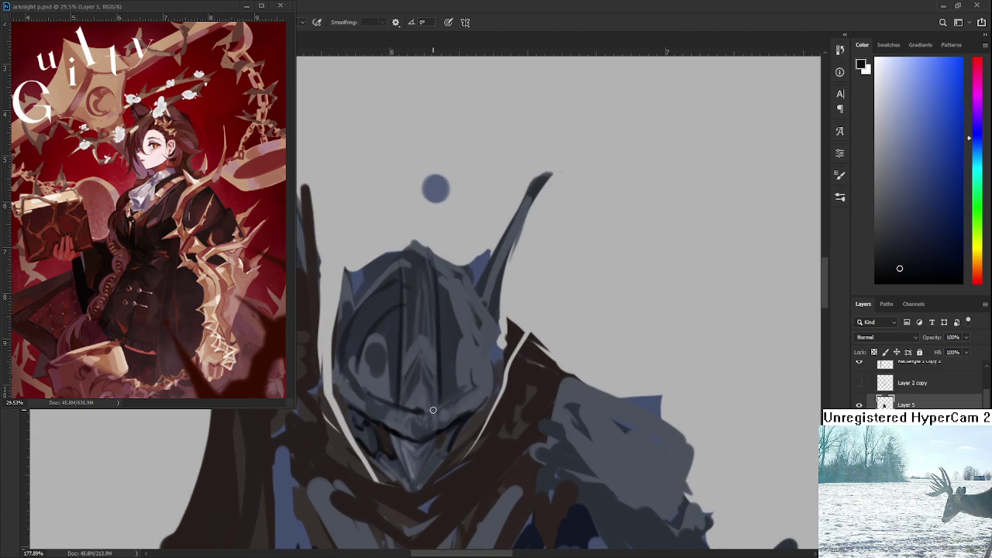
drag(469, 351, 450, 384)
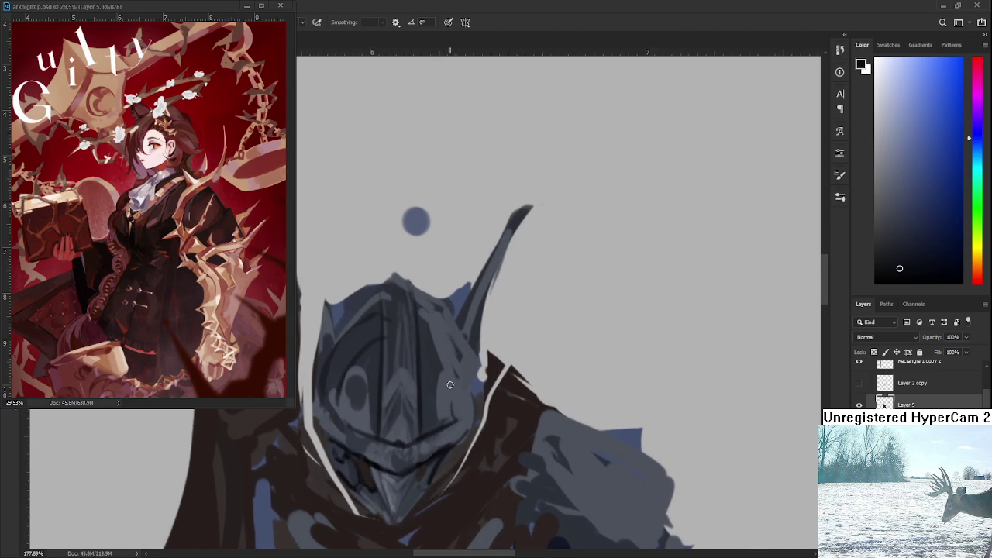
alt+click(358, 381)
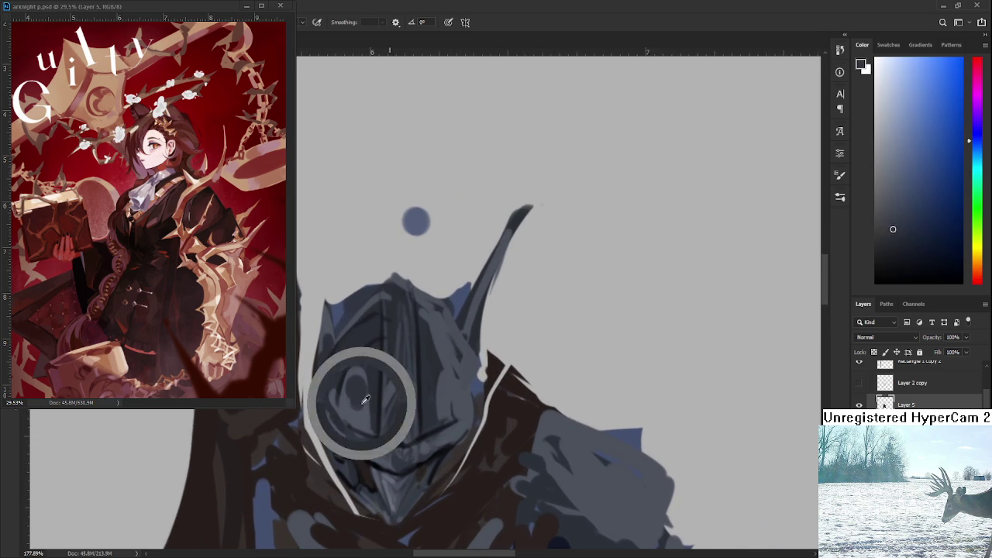
alt+click(366, 361)
alt+click(354, 400)
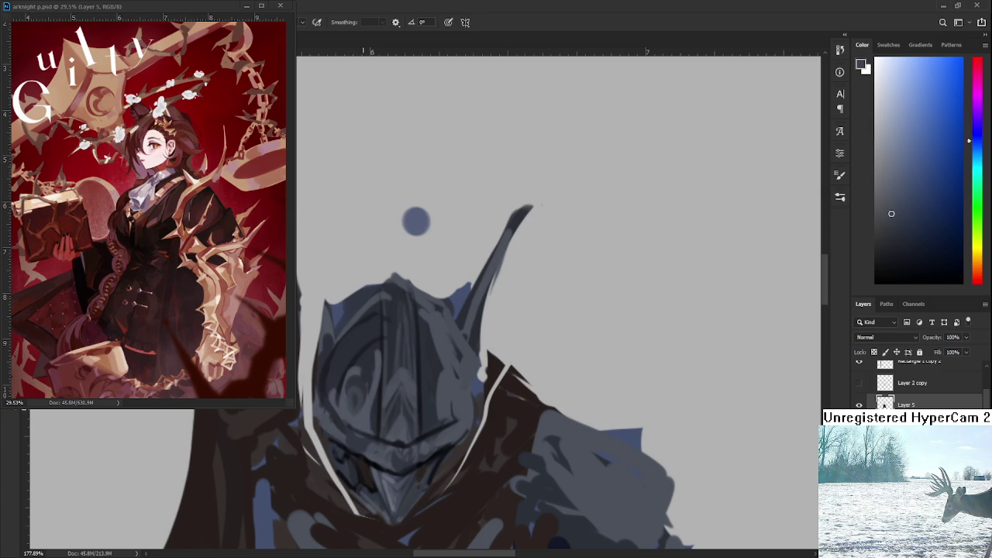
alt+click(366, 380)
alt+click(354, 409)
Readjust the zoom and settle on a lighter blue-grey sampled from the helmet
alt+scroll(364, 386, down, 5)
alt+scroll(386, 394, down, 4)
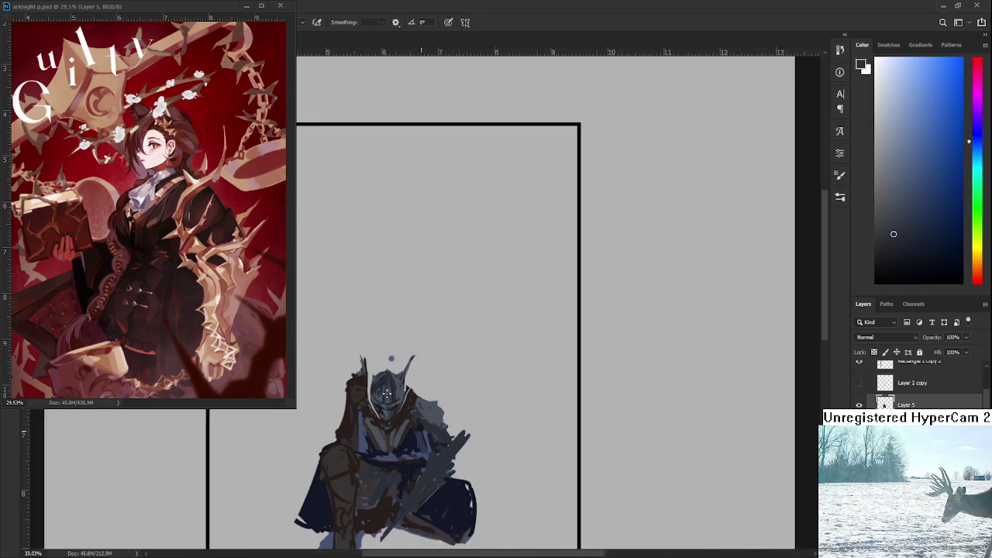
alt+scroll(387, 396, up, 3)
alt+scroll(396, 398, up, 1)
alt+scroll(406, 402, up, 1)
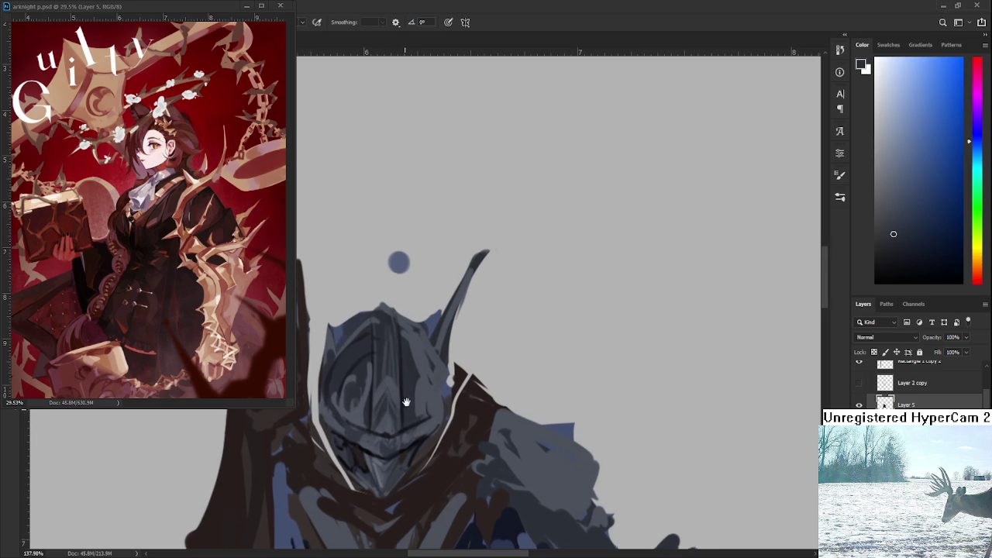
drag(406, 403, 409, 412)
alt+click(355, 350)
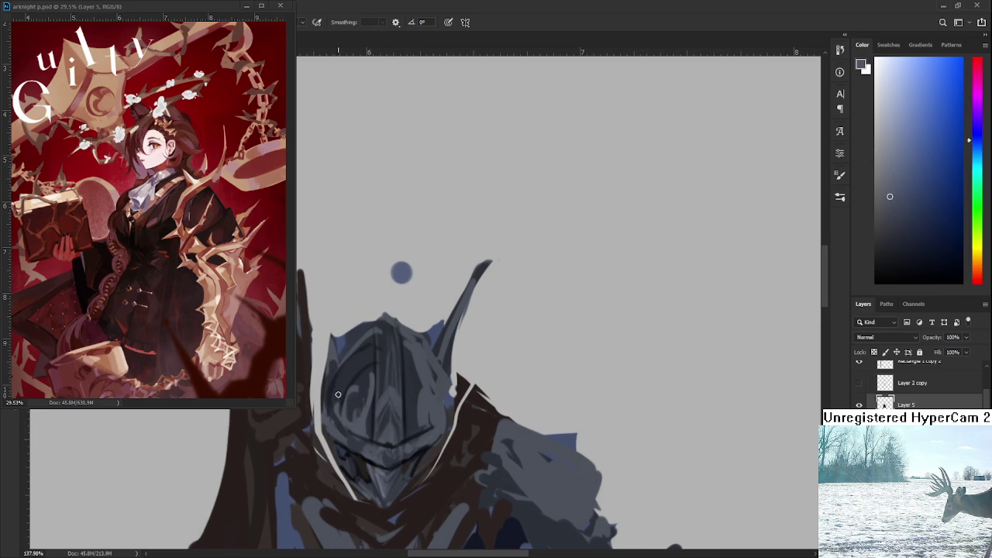
alt+click(353, 452)
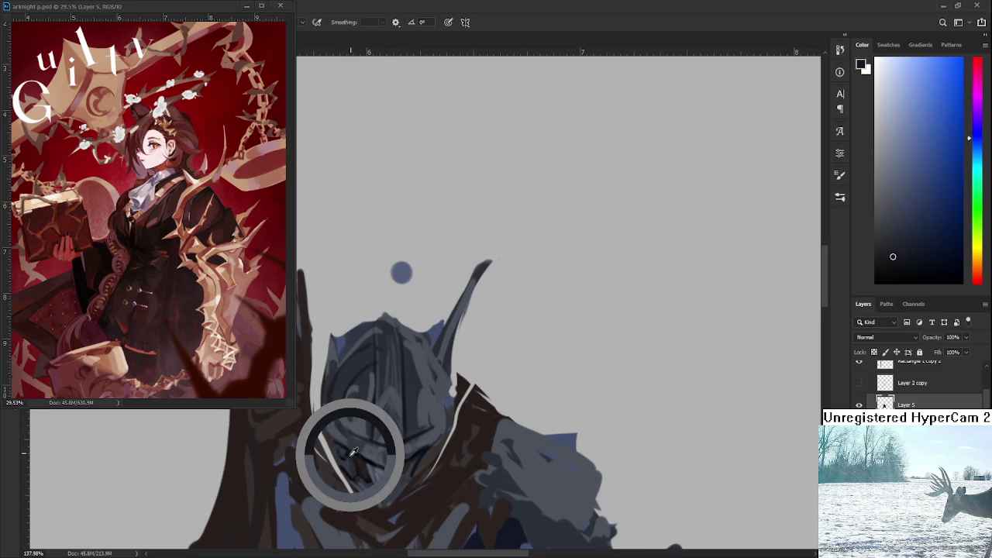
alt+click(339, 422)
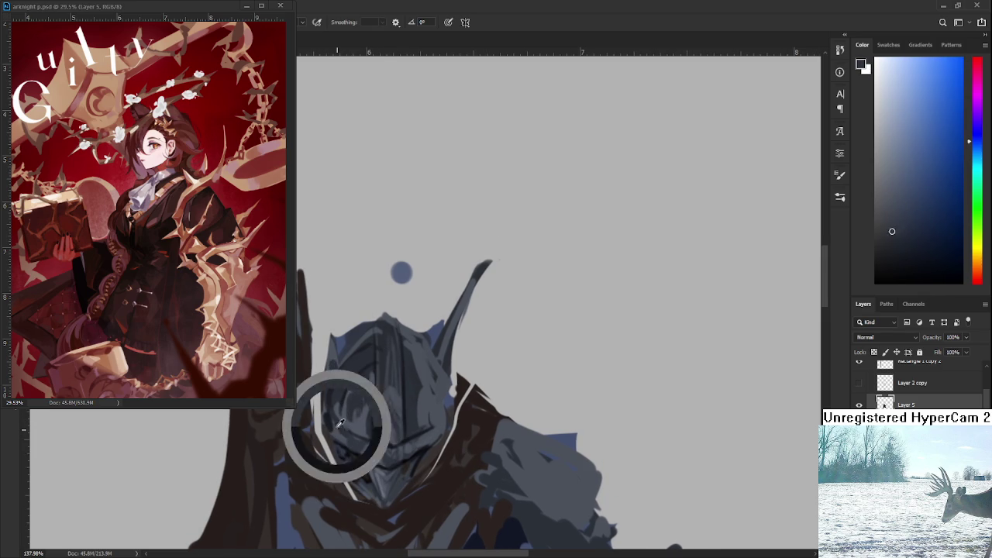
Paint a light blue-grey highlight along the left horn's edge, touching up with the eraser
drag(325, 376, 341, 444)
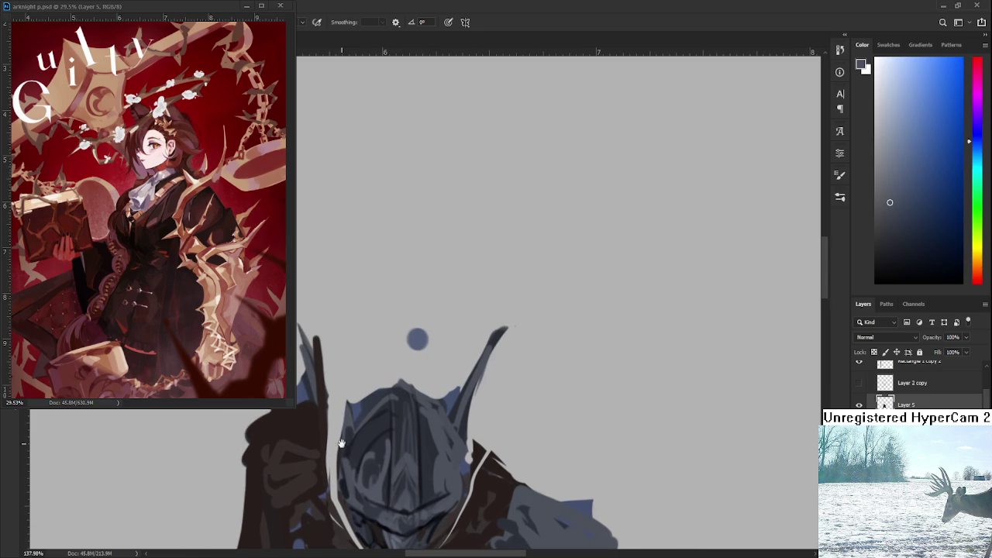
drag(310, 332, 331, 385)
key(e)
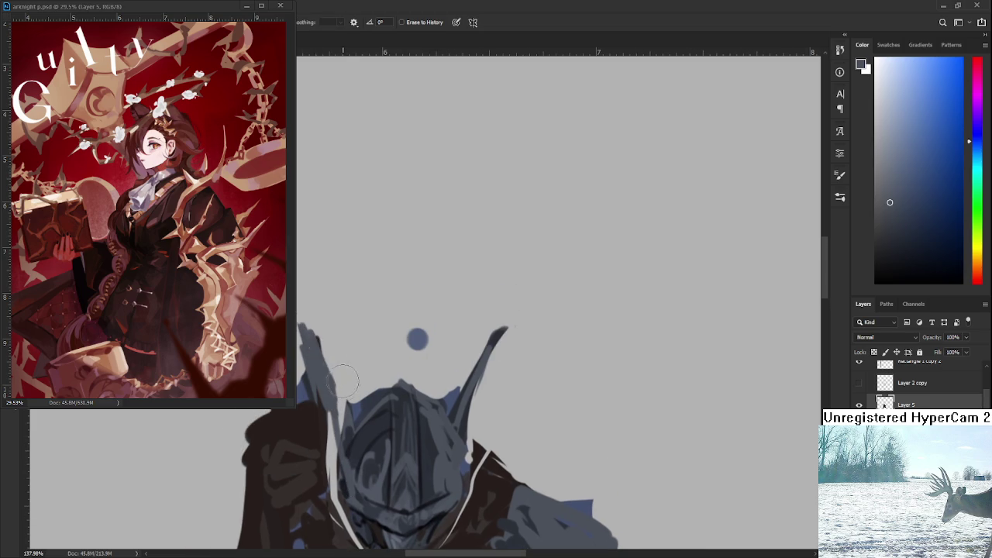
mouse_move(333, 365)
mouse_down()
mouse_move(374, 350)
mouse_move(368, 332)
mouse_move(372, 447)
mouse_up()
key(b)
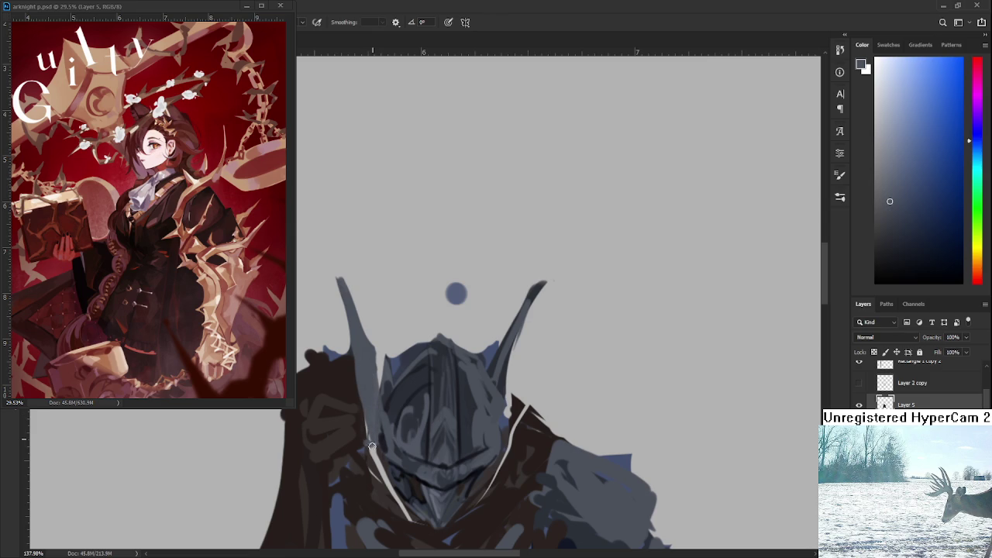
scroll(380, 447, down, 1)
scroll(403, 444, down, 2)
scroll(420, 442, down, 2)
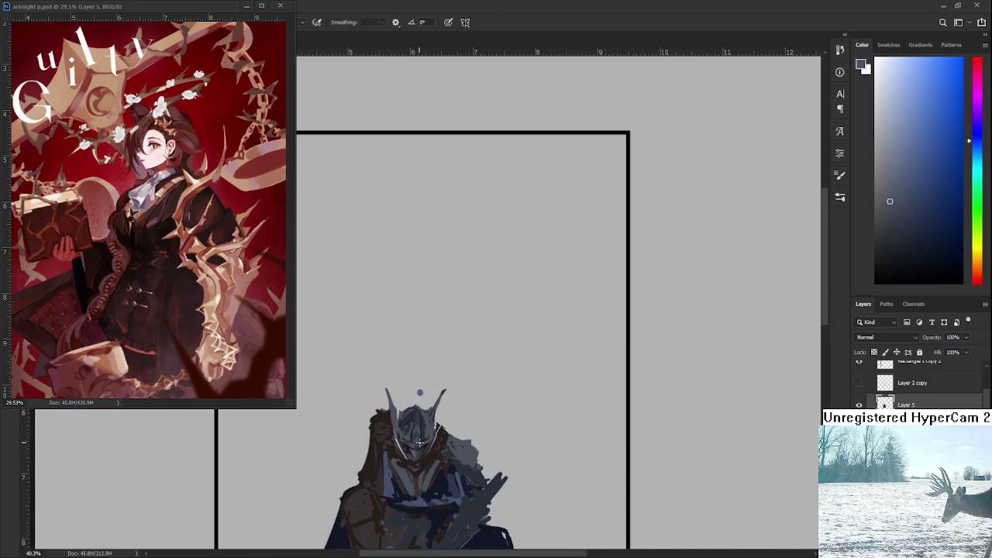
drag(419, 442, 398, 365)
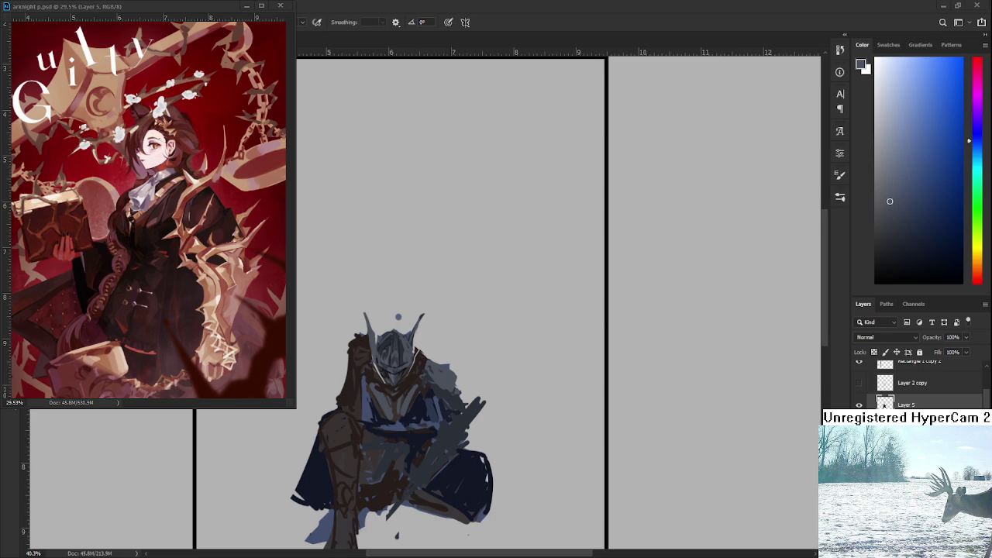
scroll(376, 341, up, 3)
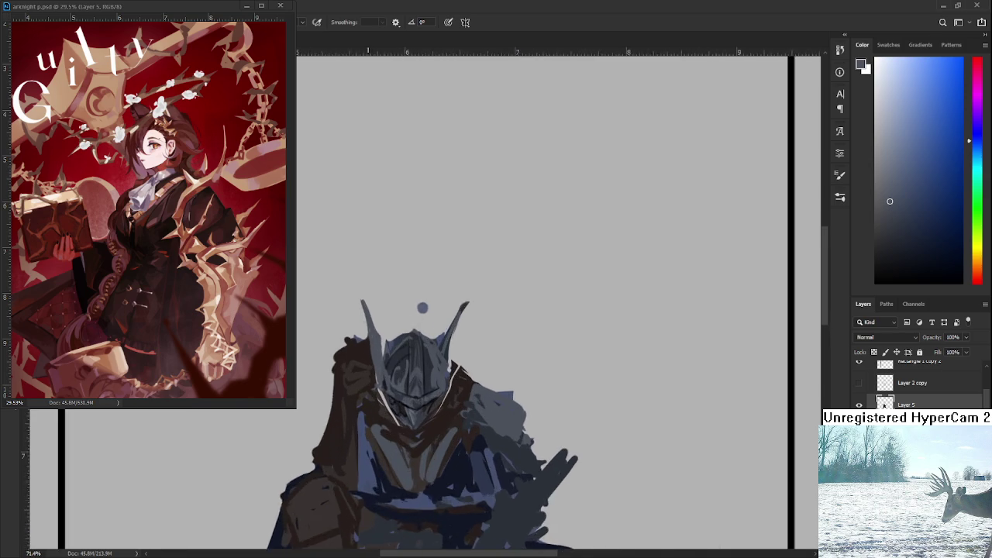
Sample a range of darker and lighter blue-greys from the helmet
scroll(377, 341, up, 2)
alt+click(395, 367)
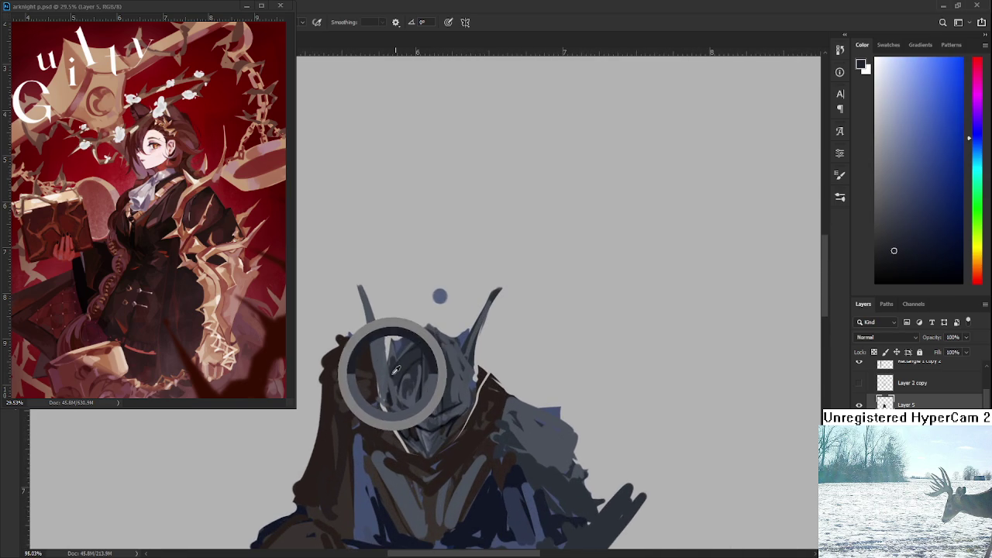
alt+click(383, 379)
alt+click(383, 388)
alt+click(387, 377)
alt+click(387, 380)
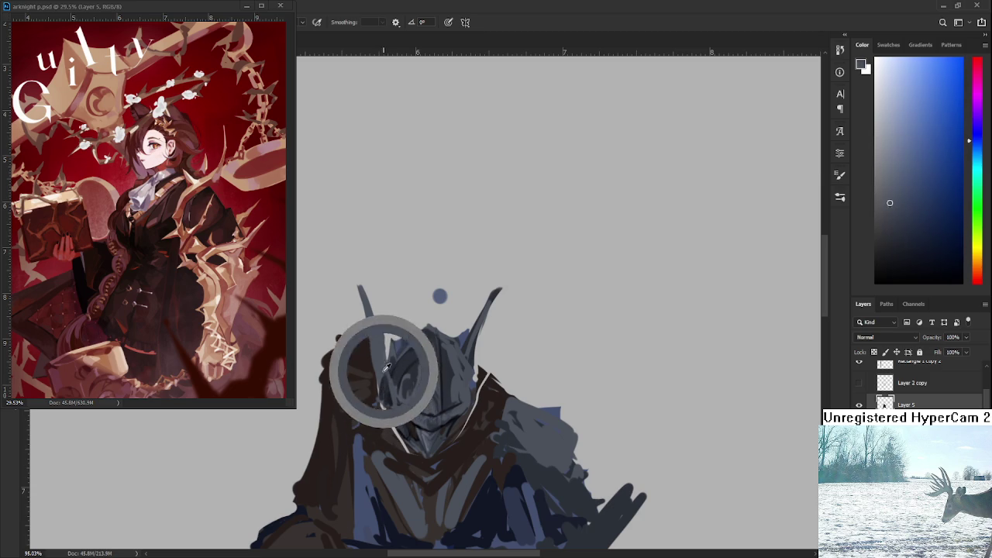
alt+click(383, 388)
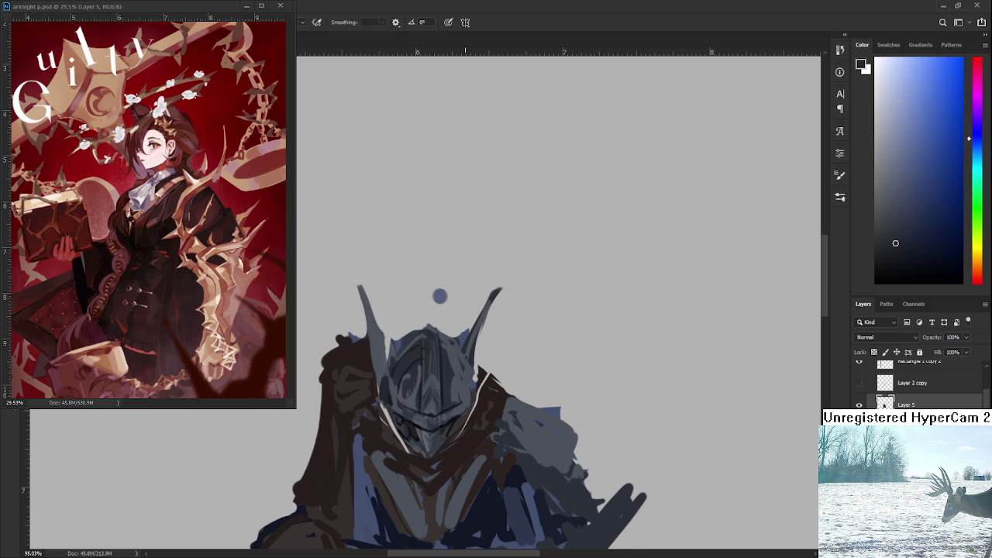
Paint a dark vertical ridge stroke up the helmet's centre
scroll(466, 406, up, 1)
alt+click(429, 413)
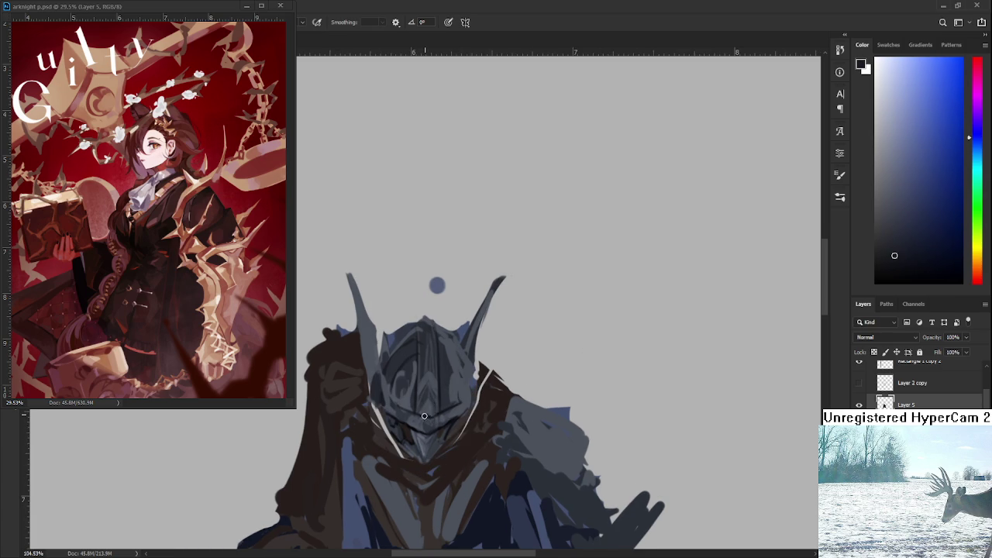
alt+click(431, 405)
drag(431, 397, 435, 298)
Lighten the helmet's upper-left plates with sampled grey strokes
scroll(428, 364, down, 5)
scroll(428, 365, down, 1)
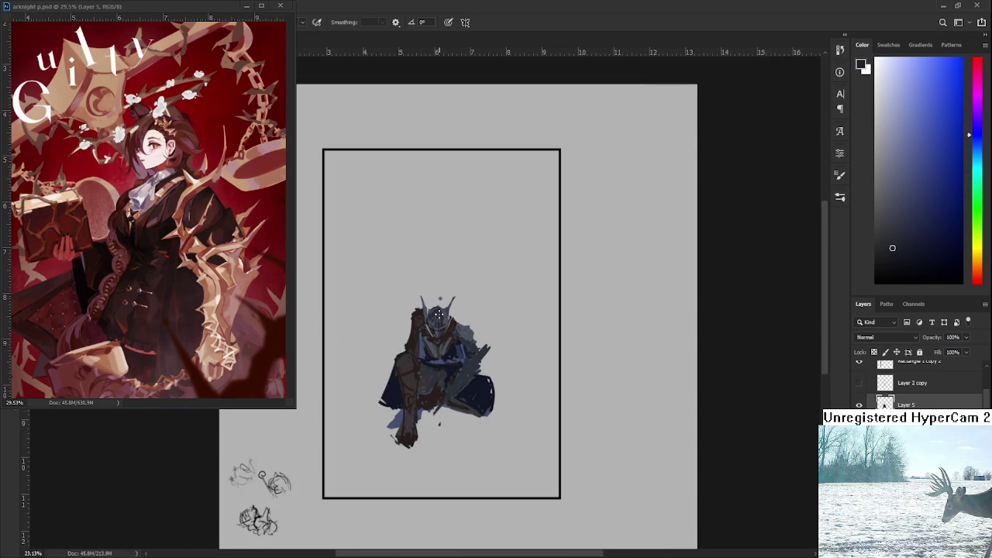
scroll(428, 365, up, 3)
scroll(428, 364, up, 3)
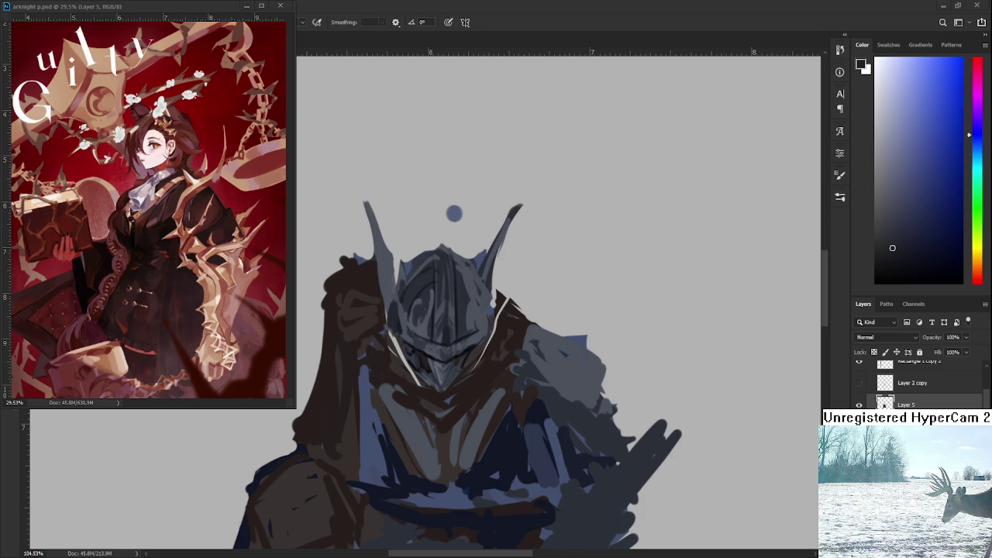
scroll(459, 322, up, 3)
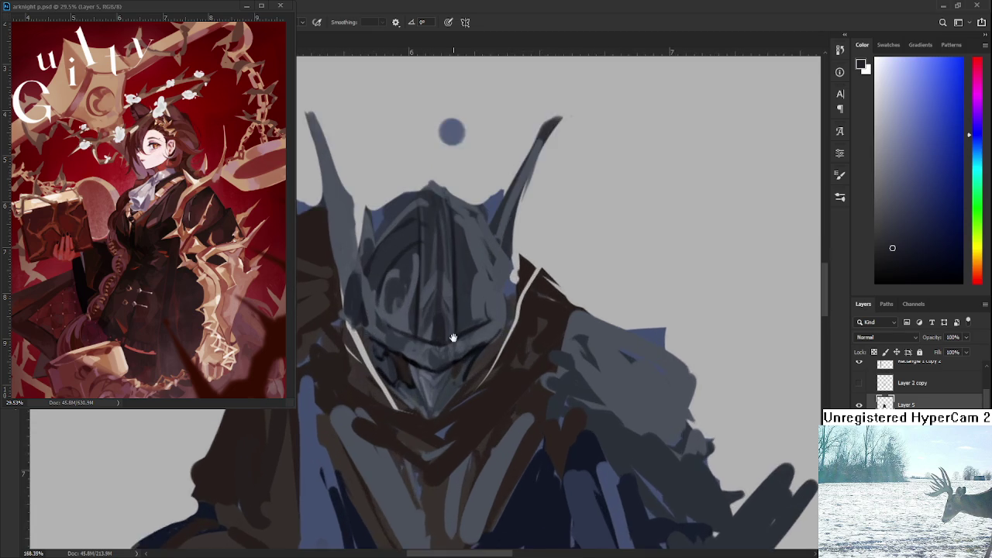
scroll(372, 380, up, 1)
alt+click(373, 379)
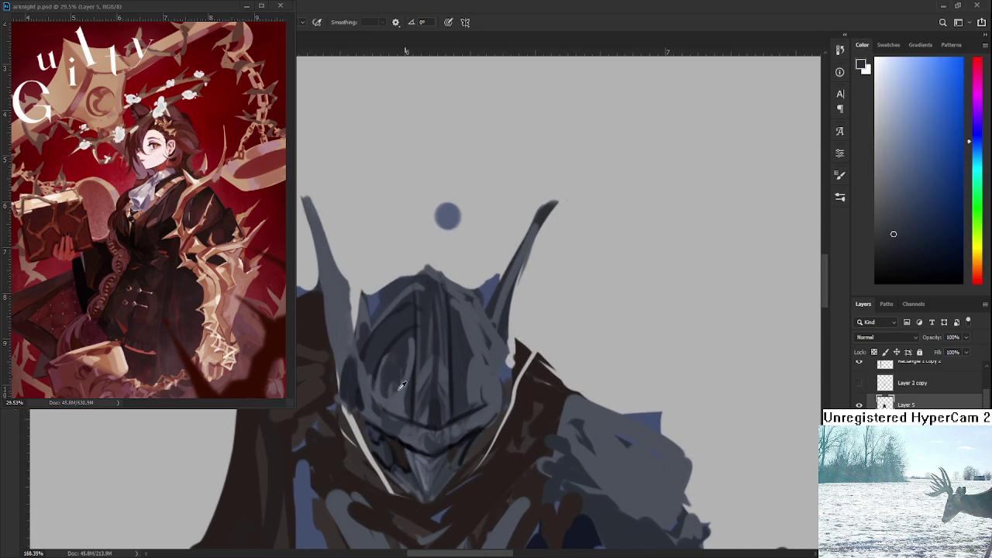
mouse_move(390, 353)
mouse_down()
mouse_move(394, 324)
mouse_move(439, 330)
mouse_up()
alt+click(455, 371)
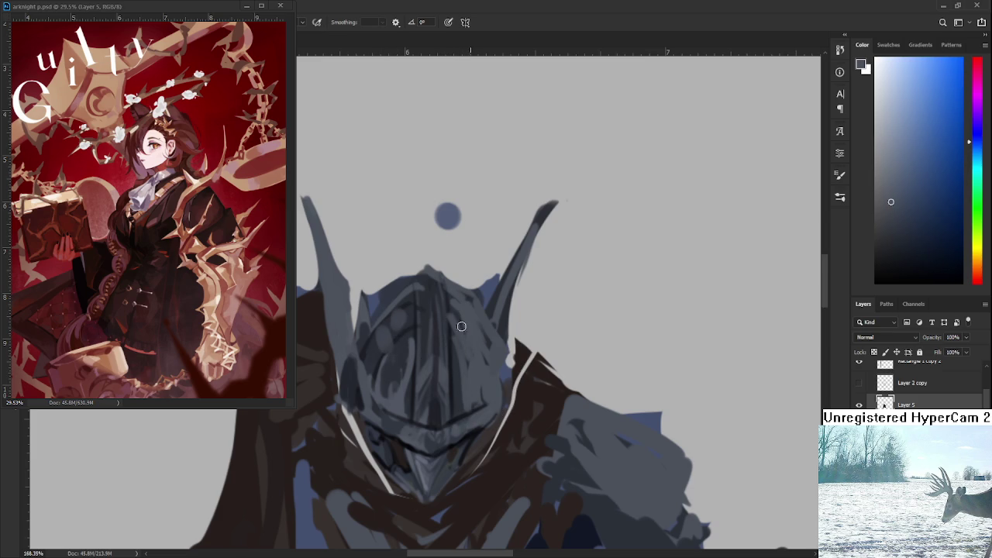
Paint a dark brown stroke across the chest using a sampled armour brown
drag(460, 321, 453, 254)
drag(458, 354, 483, 283)
alt+click(465, 364)
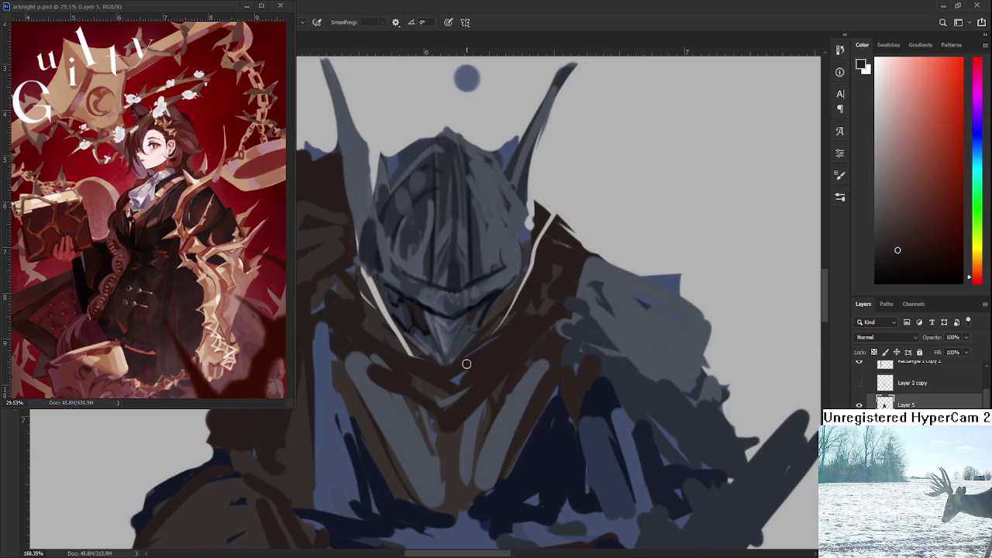
alt+click(464, 363)
click(882, 255)
mouse_move(518, 335)
mouse_down()
mouse_move(428, 374)
mouse_move(375, 418)
mouse_up()
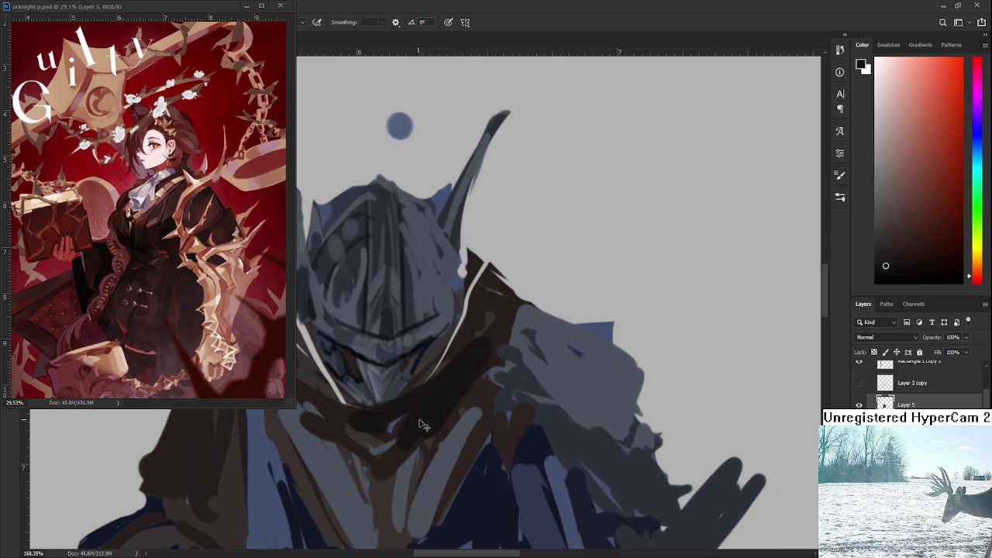
Extend the dark brown shading down beside the neck
alt+click(481, 335)
alt+click(418, 421)
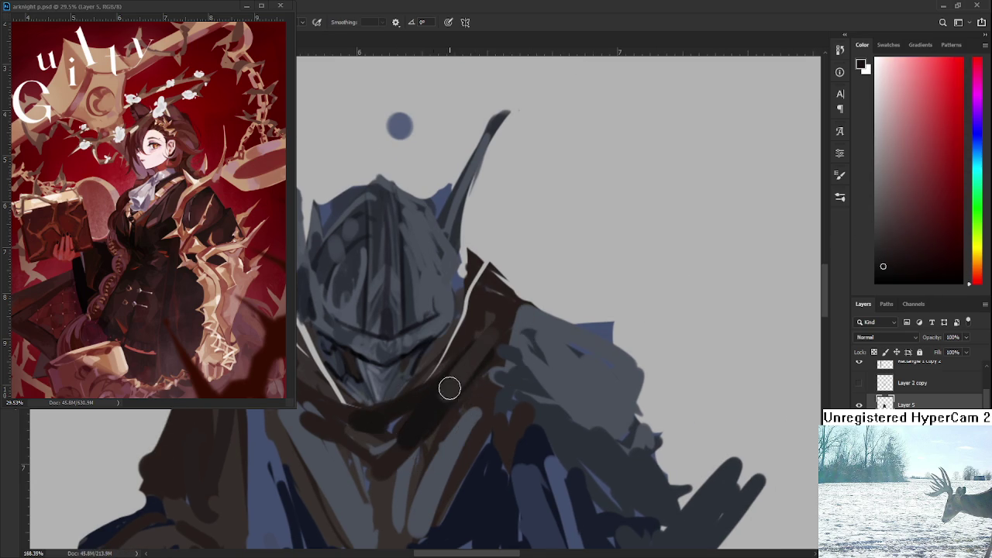
mouse_move(452, 383)
mouse_down()
mouse_move(431, 413)
mouse_move(459, 327)
mouse_move(469, 380)
mouse_up()
alt+click(480, 324)
mouse_move(466, 298)
mouse_down()
mouse_move(499, 343)
mouse_move(458, 379)
mouse_up()
Add a thin light highlight down the helmet's right edge
scroll(455, 387, down, 2)
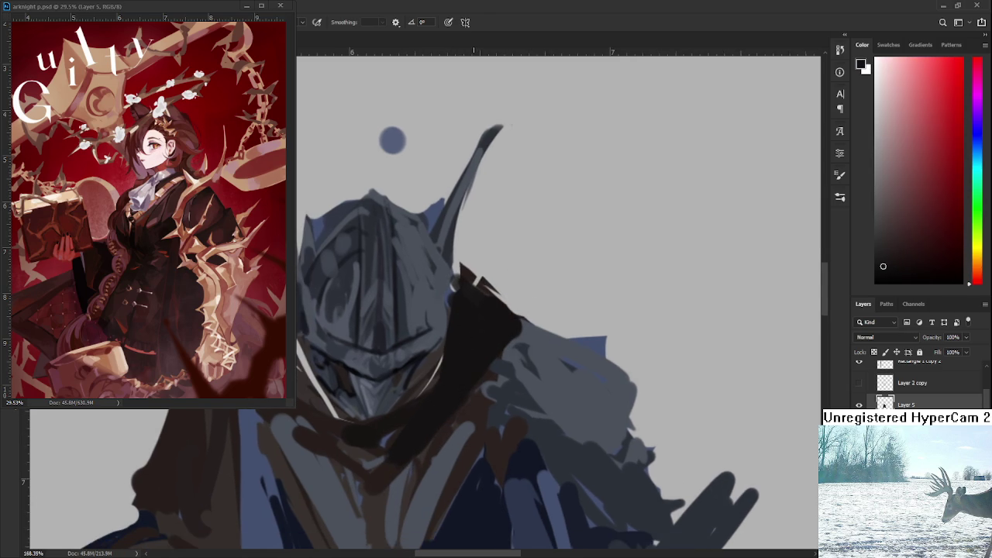
scroll(461, 364, down, 4)
scroll(467, 345, down, 4)
scroll(467, 345, up, 4)
scroll(473, 341, up, 4)
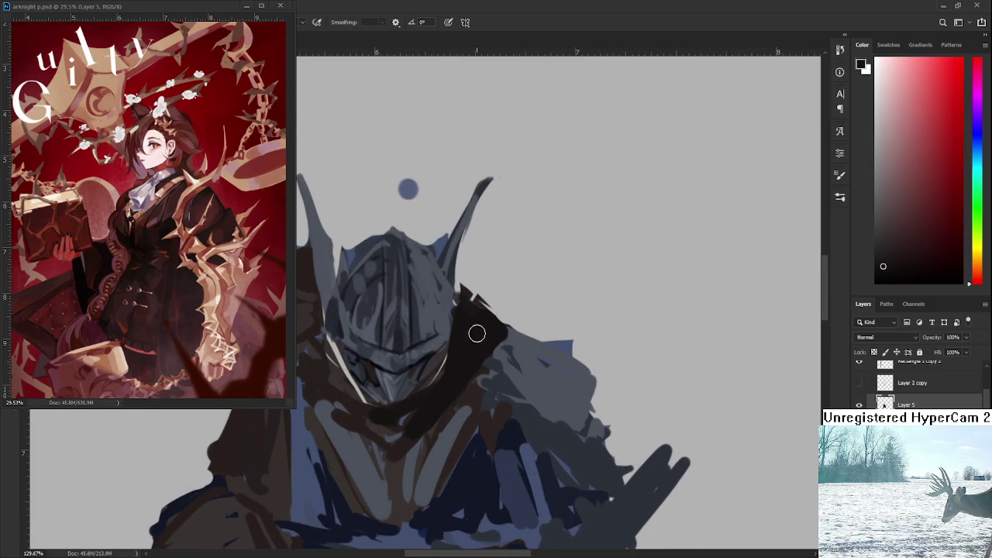
drag(476, 297, 446, 380)
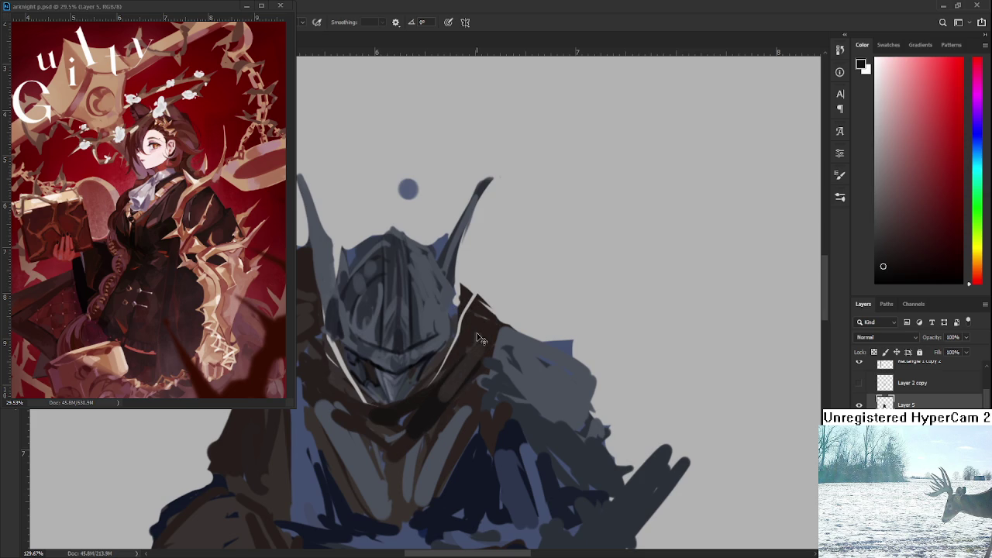
scroll(458, 339, down, 2)
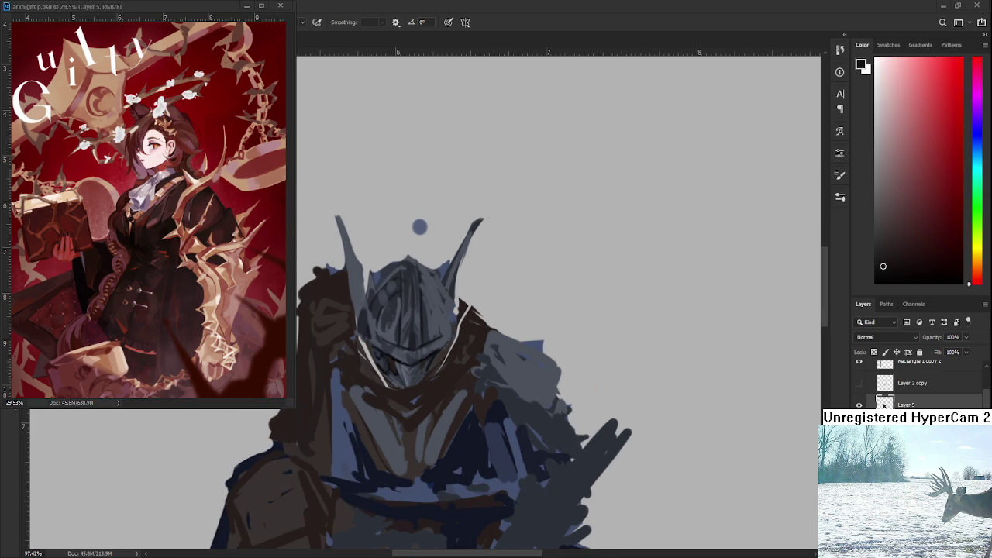
scroll(415, 392, down, 1)
scroll(415, 392, down, 1)
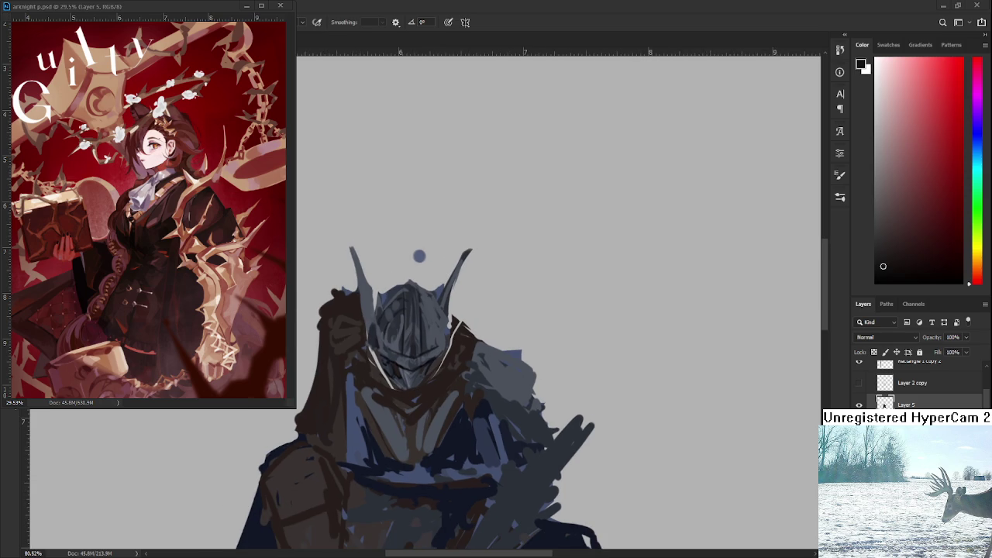
scroll(412, 378, up, 3)
Paint a dark diagonal stroke across the lower face and upper chest
alt+click(448, 395)
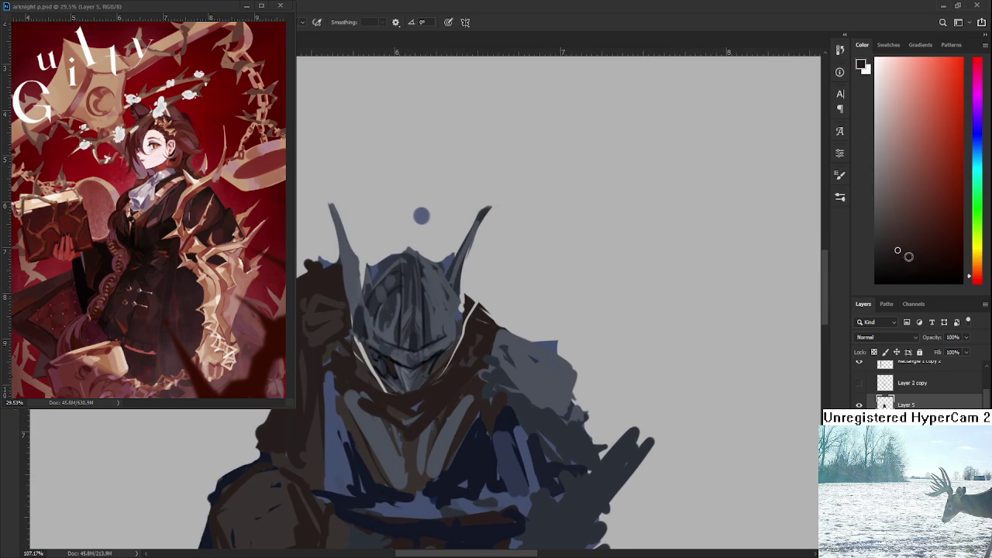
mouse_move(474, 358)
mouse_down()
mouse_move(415, 436)
mouse_move(431, 393)
mouse_move(418, 434)
mouse_up()
alt+click(423, 394)
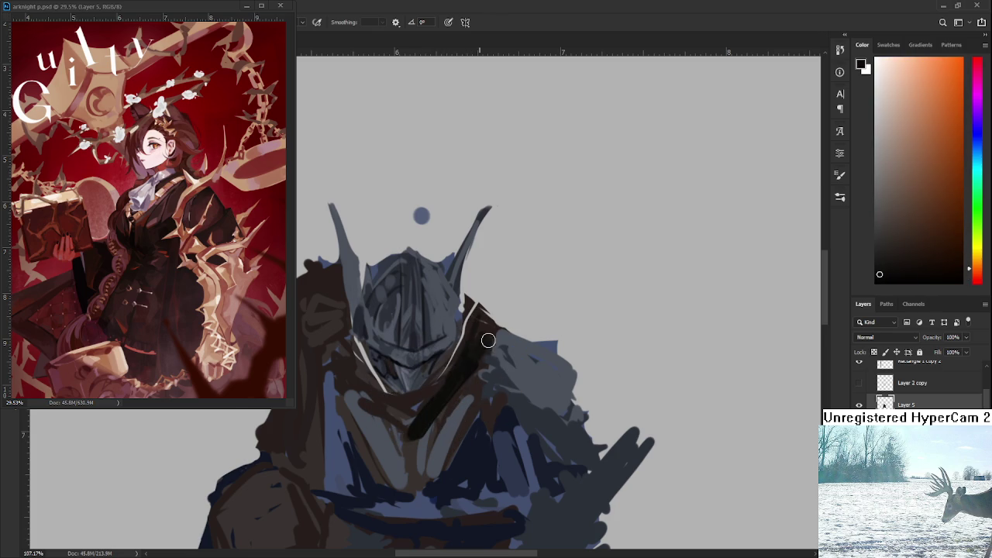
alt+click(497, 343)
alt+click(471, 354)
alt+click(483, 339)
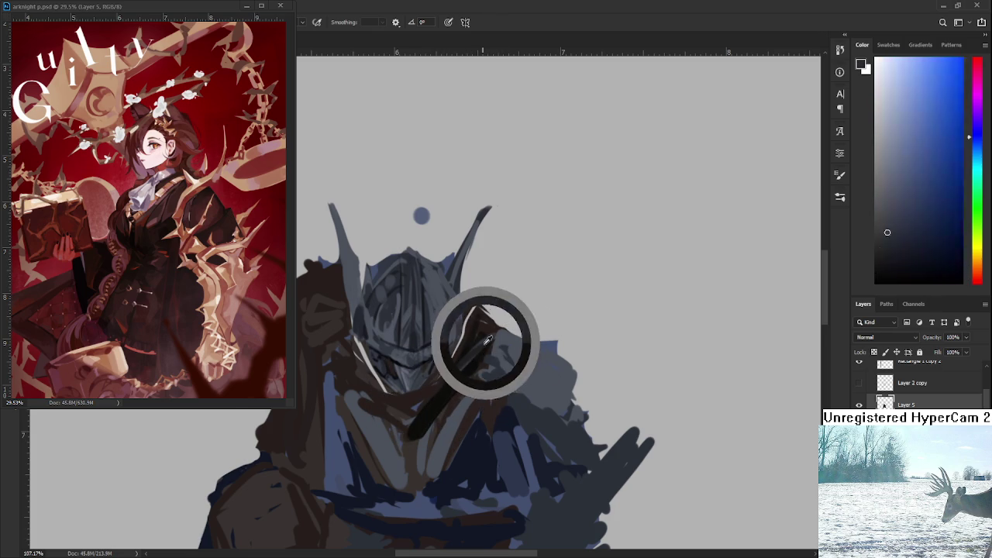
alt+click(471, 354)
Sample orange-brown and blue tones from the armour to compare shadow colours
alt+click(437, 387)
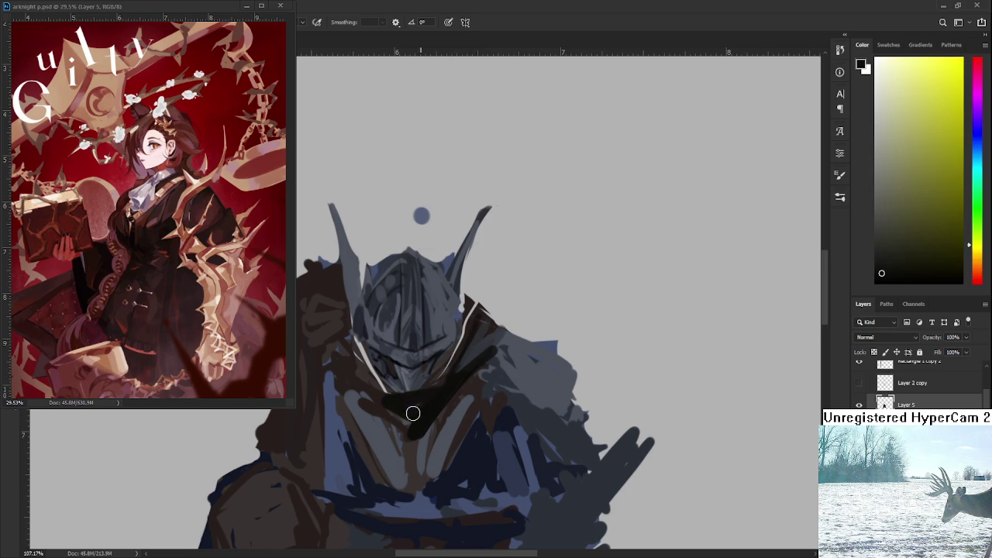
alt+click(411, 411)
alt+click(427, 406)
alt+click(431, 412)
alt+click(410, 405)
alt+click(365, 411)
alt+click(505, 355)
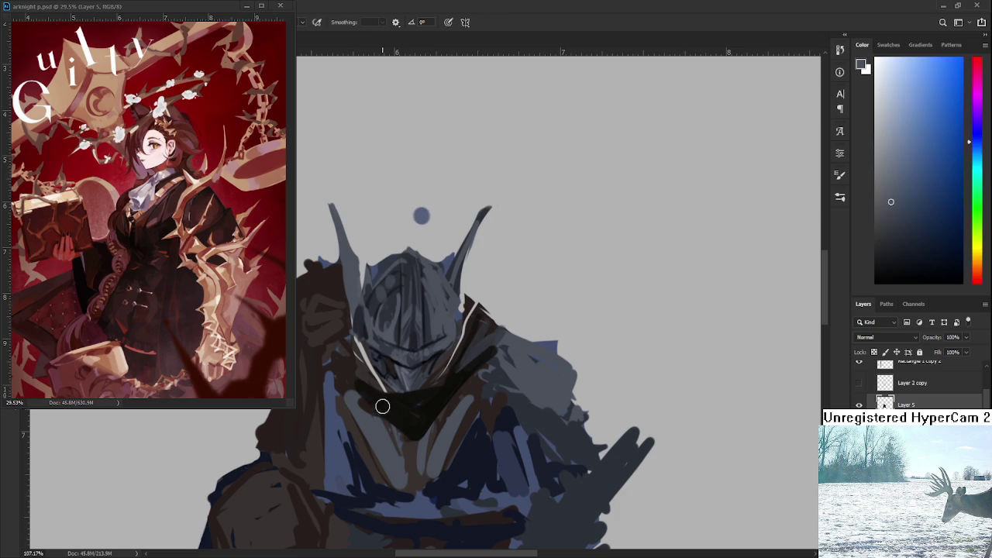
alt+click(414, 416)
alt+click(423, 417)
alt+click(432, 405)
alt+click(421, 419)
Weigh very dark browns against dark blues from the armour, settling on dark blue
alt+click(434, 399)
alt+click(417, 420)
alt+click(451, 387)
alt+click(415, 428)
alt+click(446, 394)
alt+click(416, 426)
alt+click(458, 383)
alt+click(409, 431)
alt+click(415, 422)
alt+click(431, 404)
alt+click(409, 434)
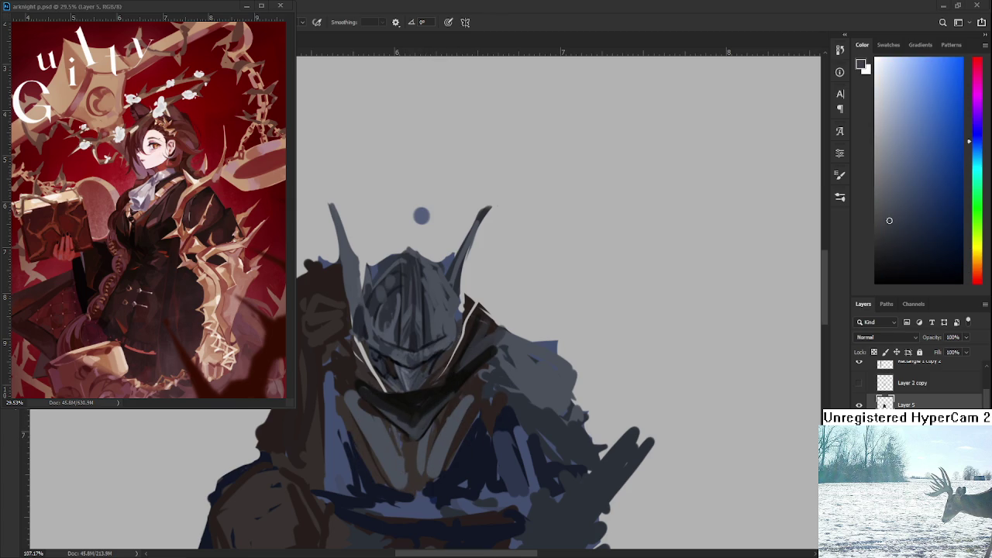
scroll(438, 407, down, 2)
Zoom in and sample orange-brown and warmer reddish tones from the armour
scroll(434, 406, down, 2)
scroll(433, 406, up, 2)
scroll(433, 406, up, 2)
alt+click(358, 398)
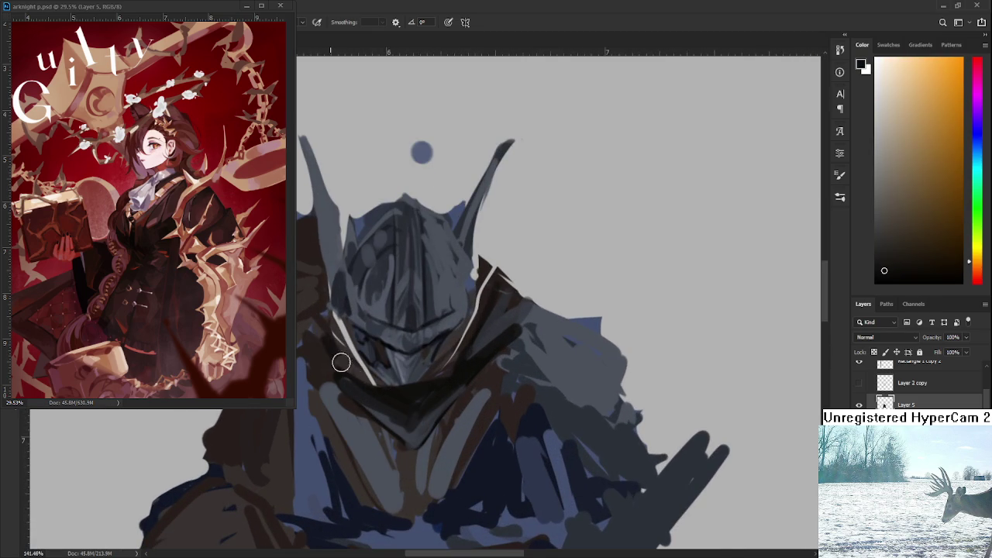
mouse_move(328, 354)
mouse_down()
mouse_move(391, 402)
mouse_move(336, 328)
mouse_move(345, 353)
mouse_move(352, 331)
mouse_up()
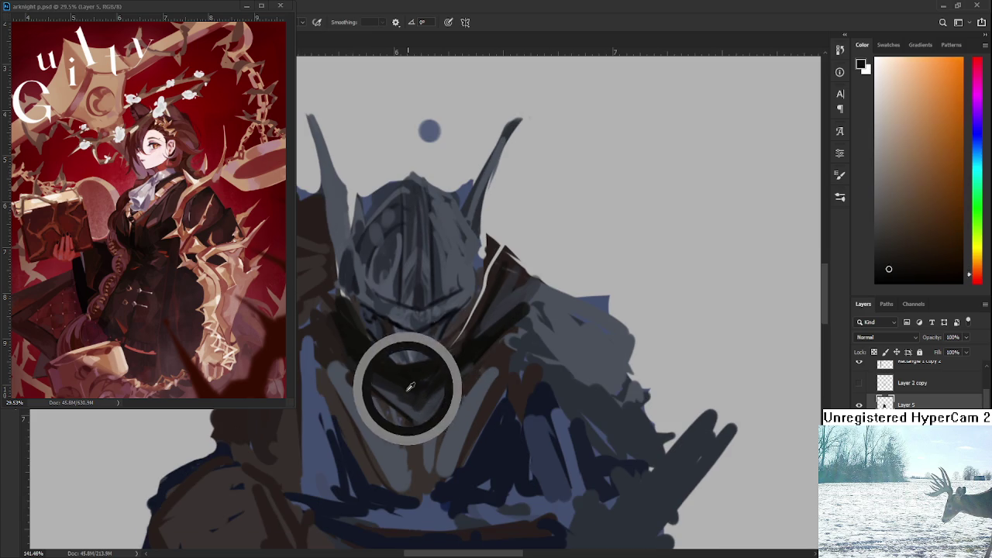
alt+click(406, 382)
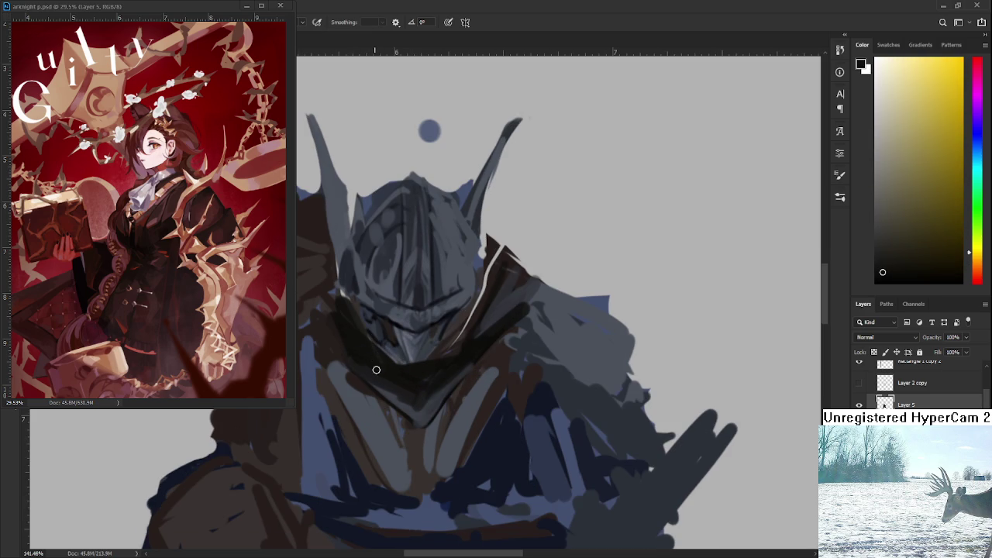
Recentre on the helmet and pick a warm near-black for the jaw shadow
mouse_move(463, 342)
mouse_down()
mouse_move(434, 376)
mouse_move(469, 288)
mouse_move(494, 290)
mouse_up()
alt+click(433, 380)
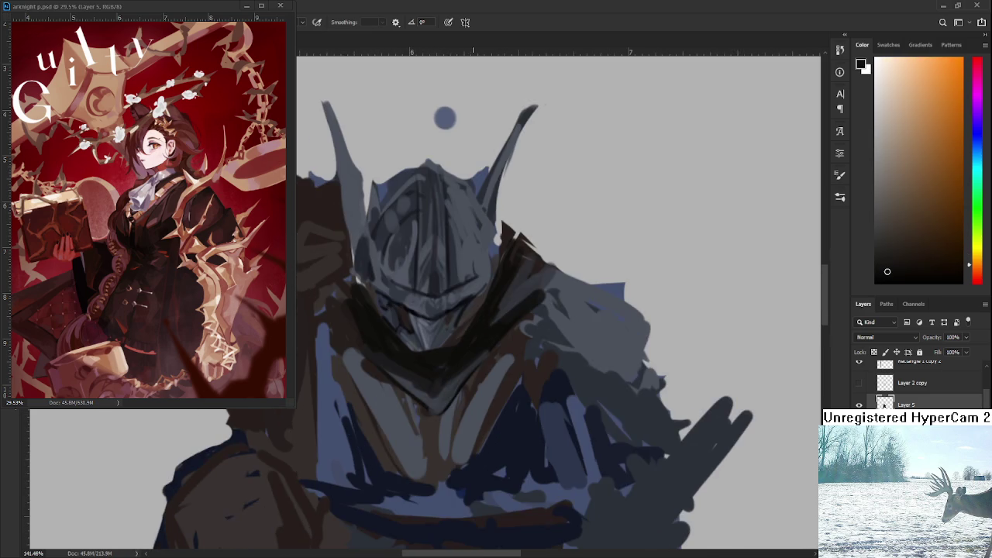
scroll(485, 315, down, 5)
scroll(465, 325, up, 5)
scroll(434, 349, up, 2)
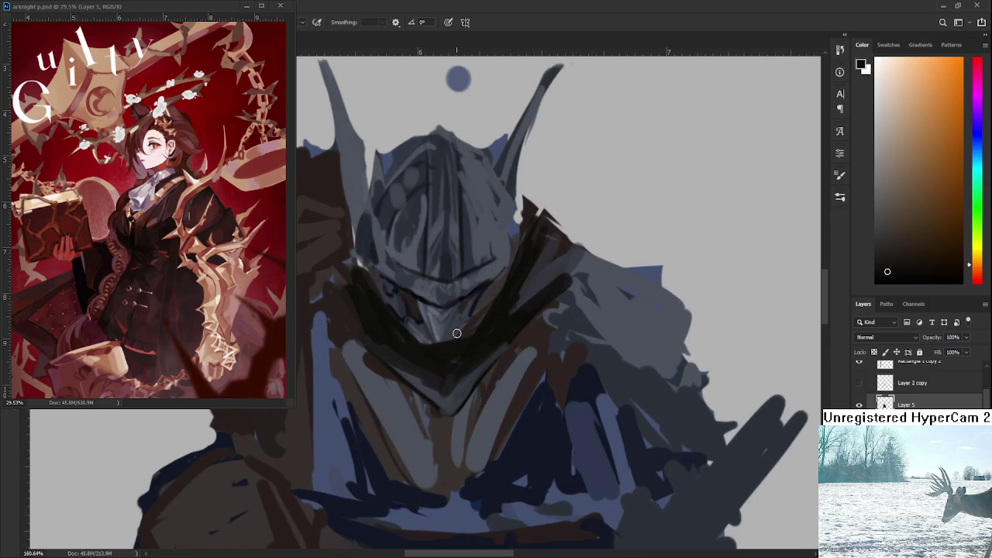
alt+click(434, 361)
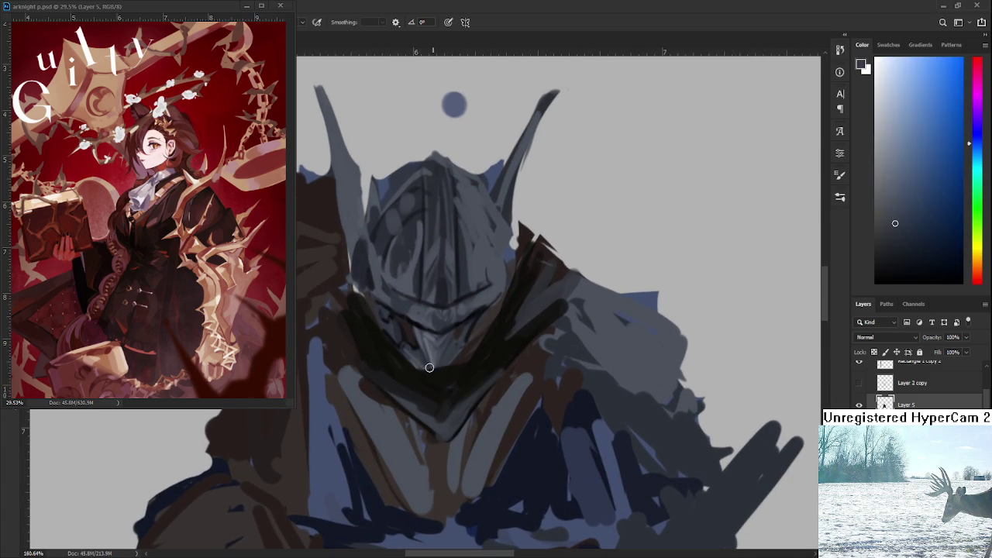
alt+click(447, 363)
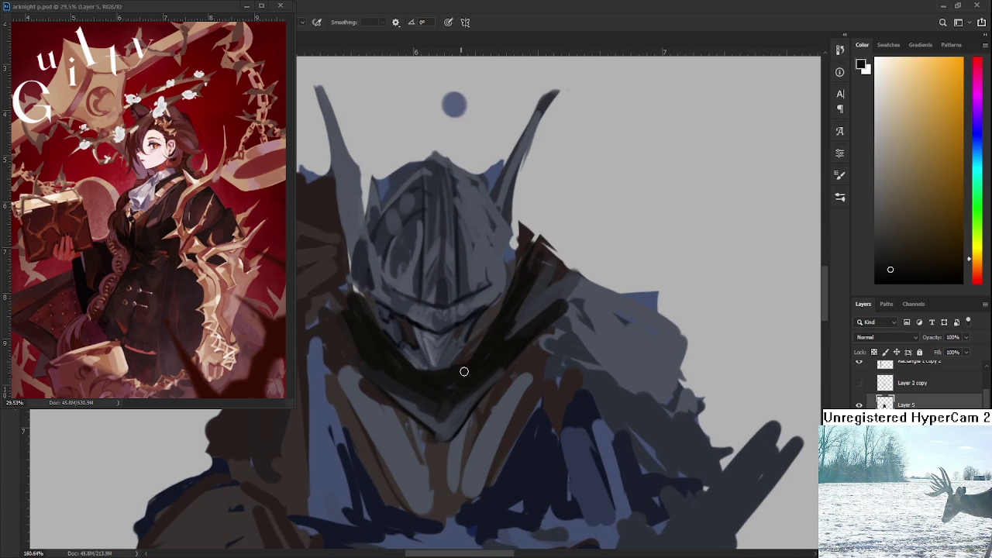
scroll(465, 372, down, 2)
scroll(464, 373, down, 3)
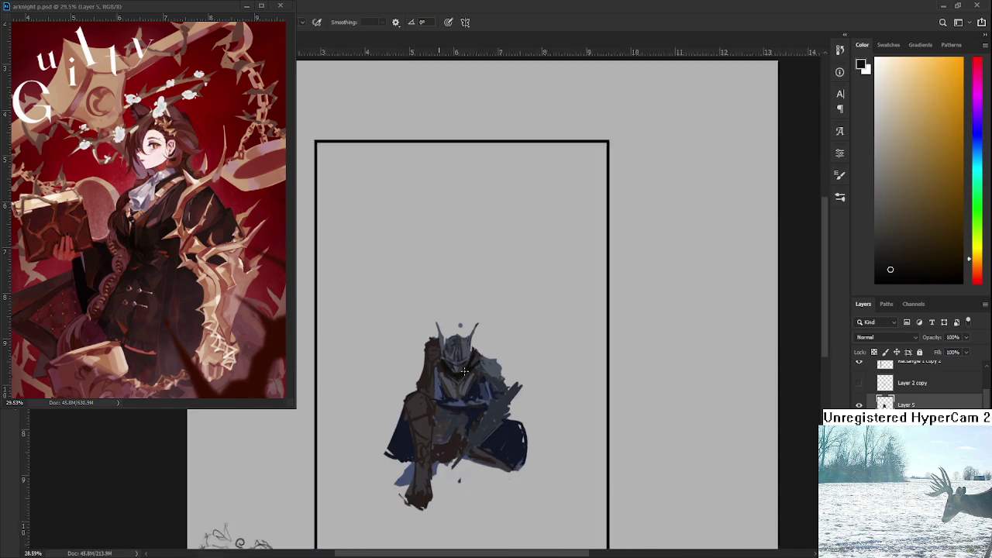
Zoom the view in on the knight figure
scroll(465, 370, up, 2)
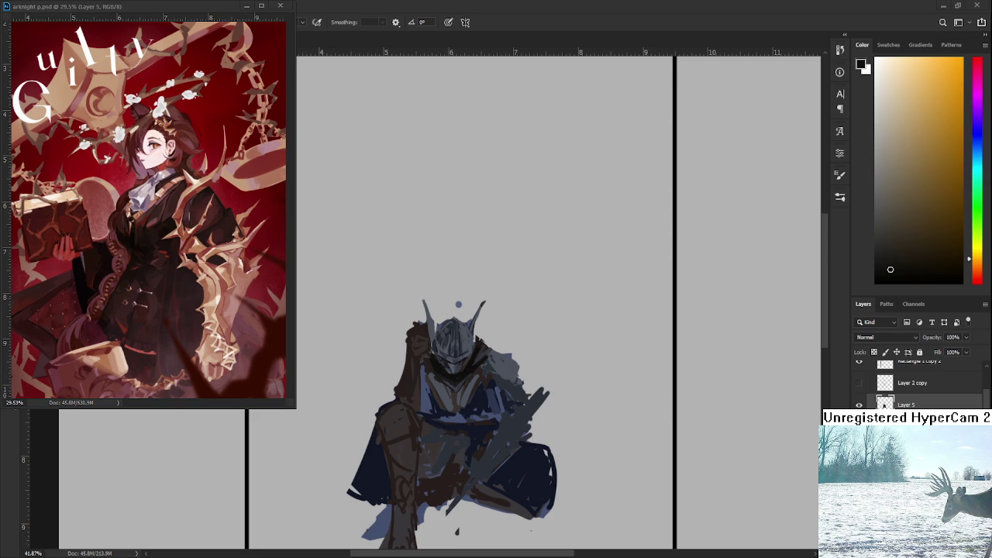
Zoom in, centre the helmet and sample a dark blue-grey from it
scroll(446, 353, up, 2)
scroll(446, 354, up, 2)
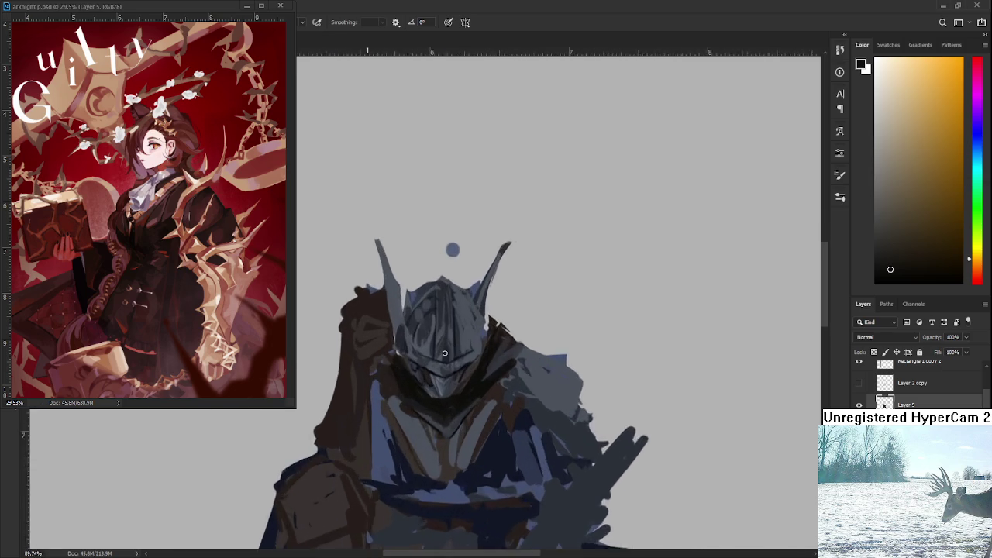
scroll(445, 353, up, 2)
scroll(387, 376, up, 2)
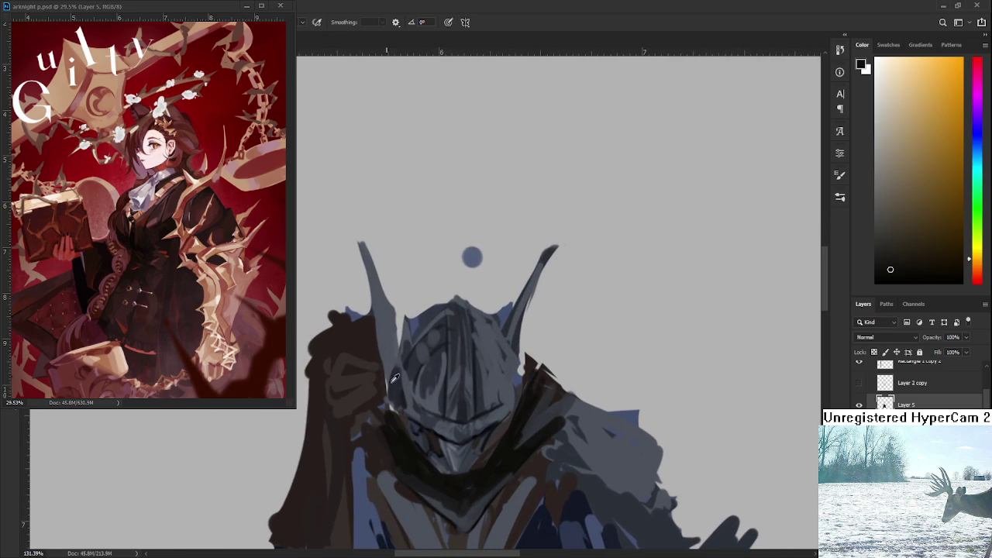
alt+click(395, 384)
scroll(392, 388, up, 1)
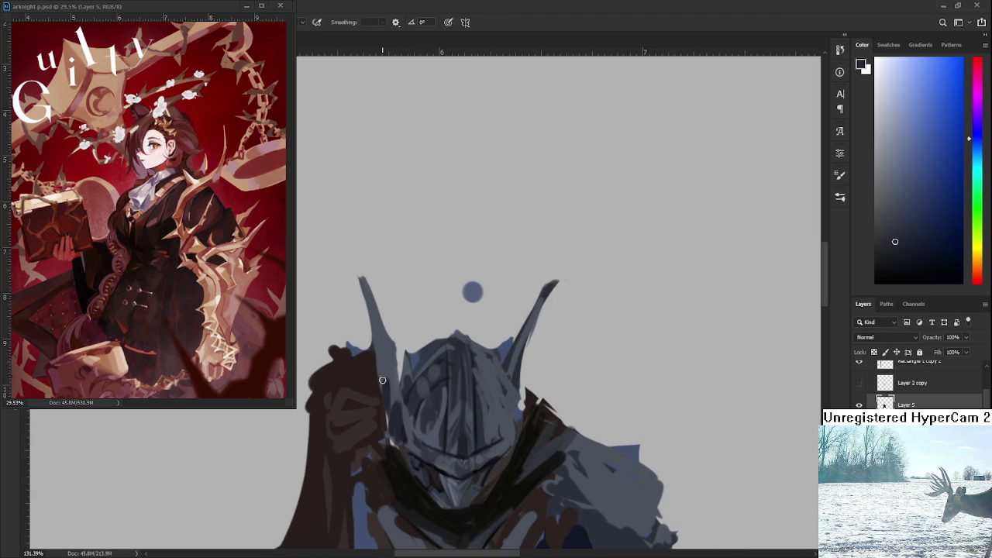
drag(379, 353, 385, 401)
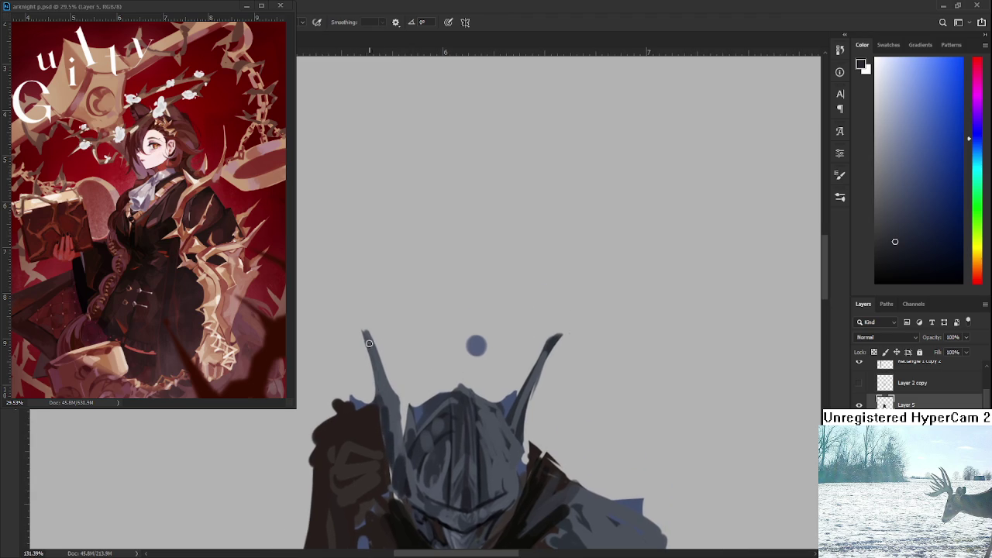
Resample lighter blue-grey helmet tones, then zoom back out
alt+click(394, 395)
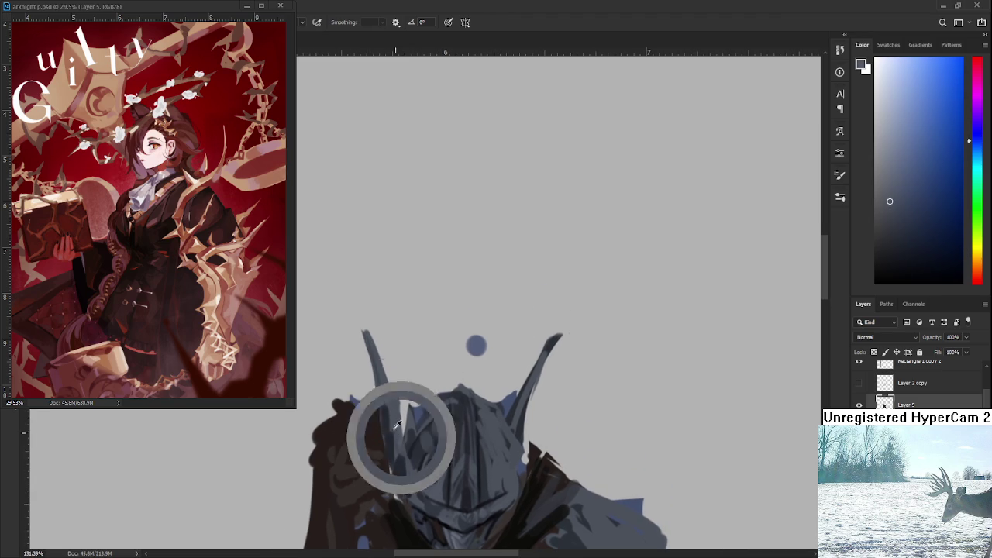
alt+click(383, 405)
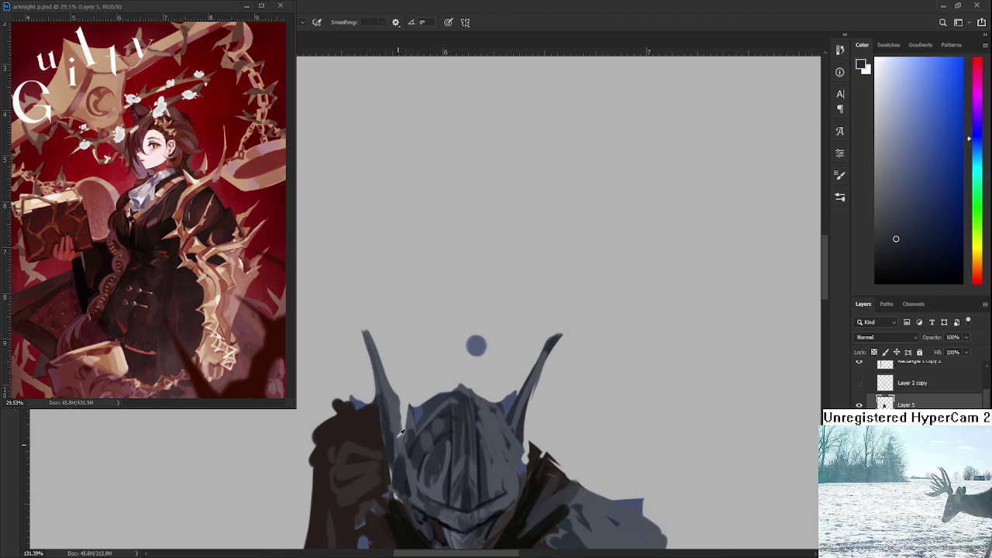
alt+click(395, 426)
alt+click(387, 429)
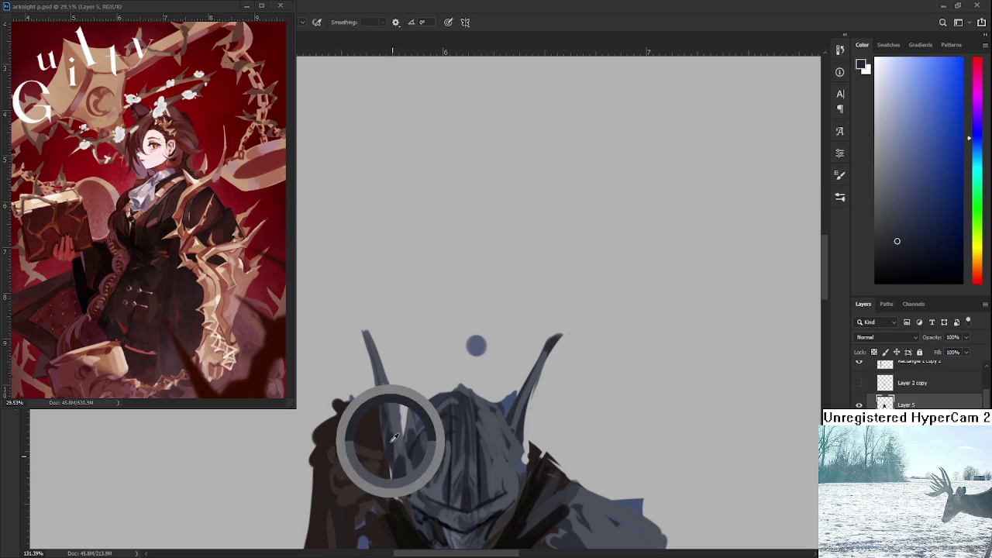
scroll(424, 423, down, 2)
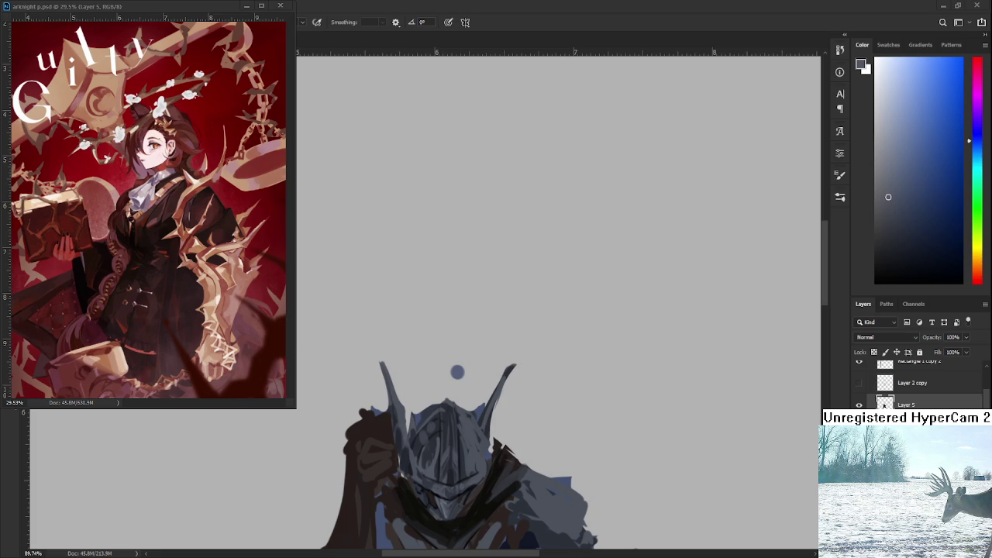
scroll(401, 477, down, 2)
Brush sampled bluish-grey and darker helmet tones into the lower helmet around the visor
scroll(401, 477, up, 4)
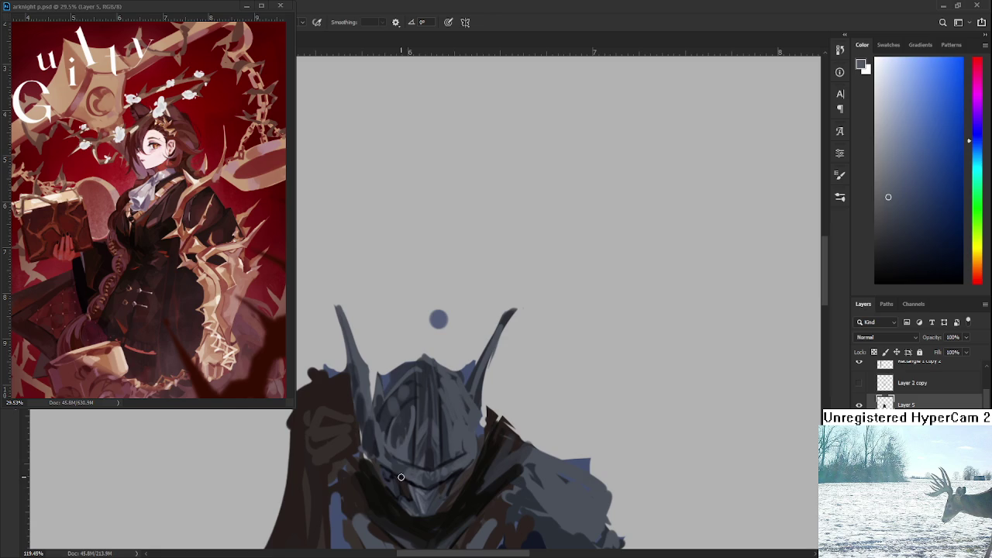
alt+click(356, 454)
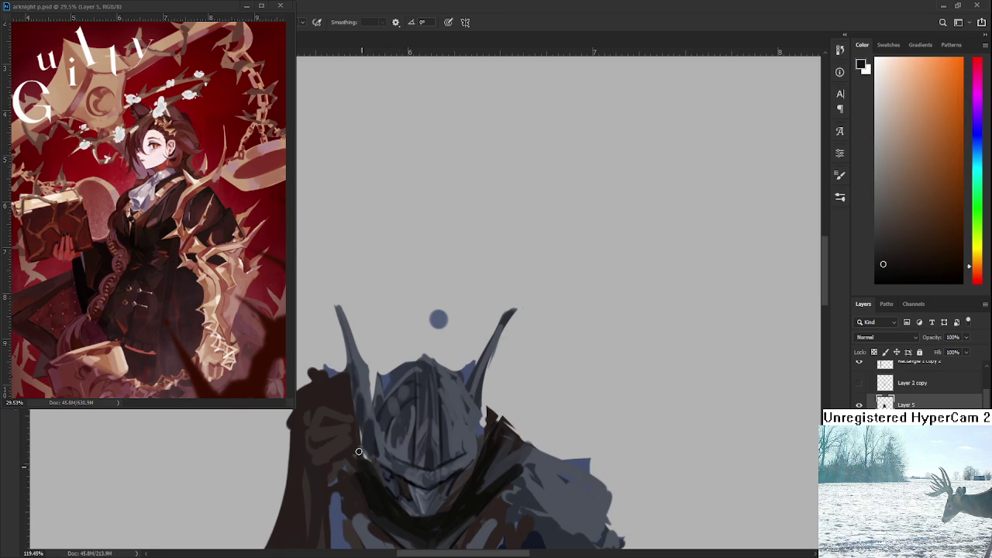
alt+click(383, 465)
alt+click(370, 437)
alt+click(372, 414)
alt+click(369, 434)
alt+click(378, 459)
alt+click(365, 469)
alt+click(374, 429)
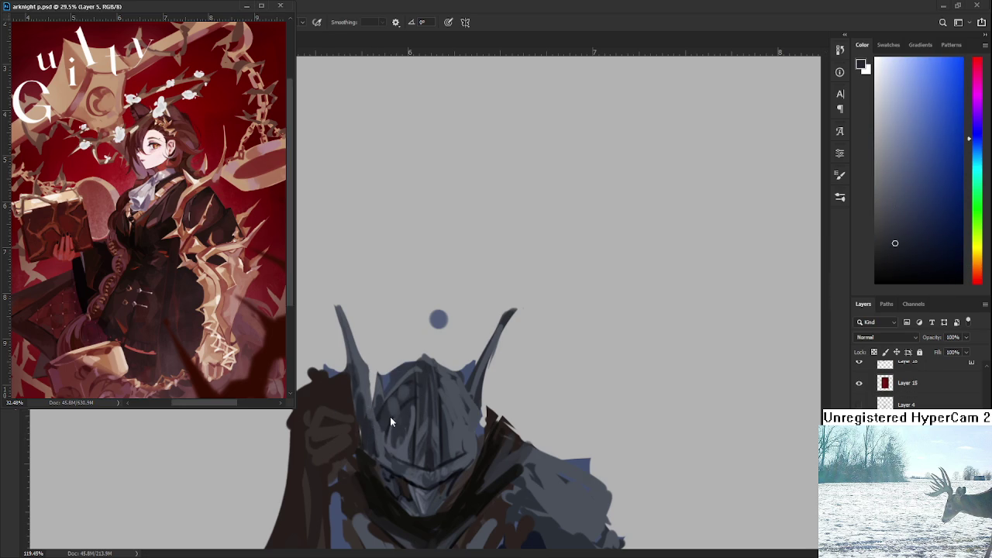
Paint pale highlight and darker shadow tones onto the visor plates
scroll(133, 184, up, 1)
scroll(410, 383, down, 2)
drag(411, 383, 419, 395)
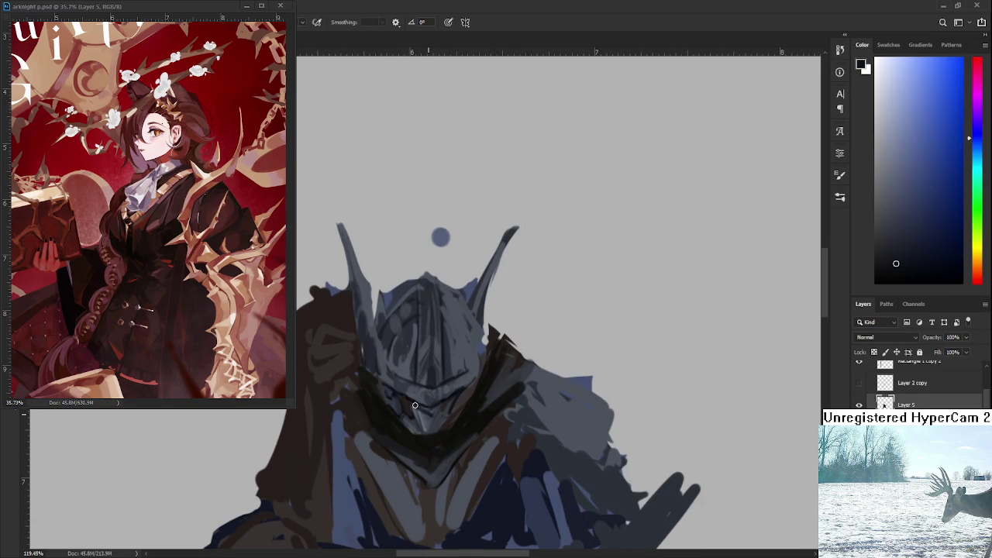
alt+click(428, 412)
alt+click(427, 417)
alt+click(424, 416)
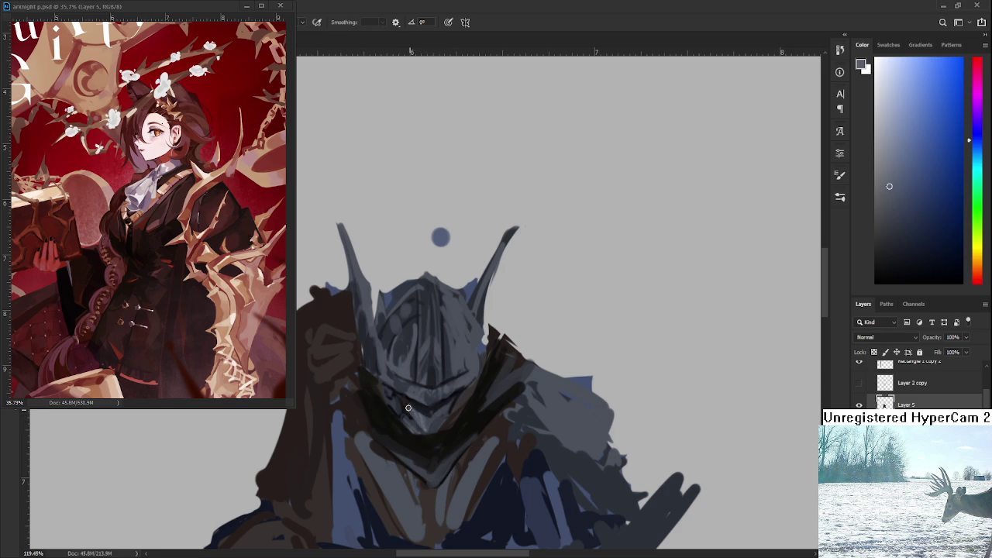
alt+click(428, 412)
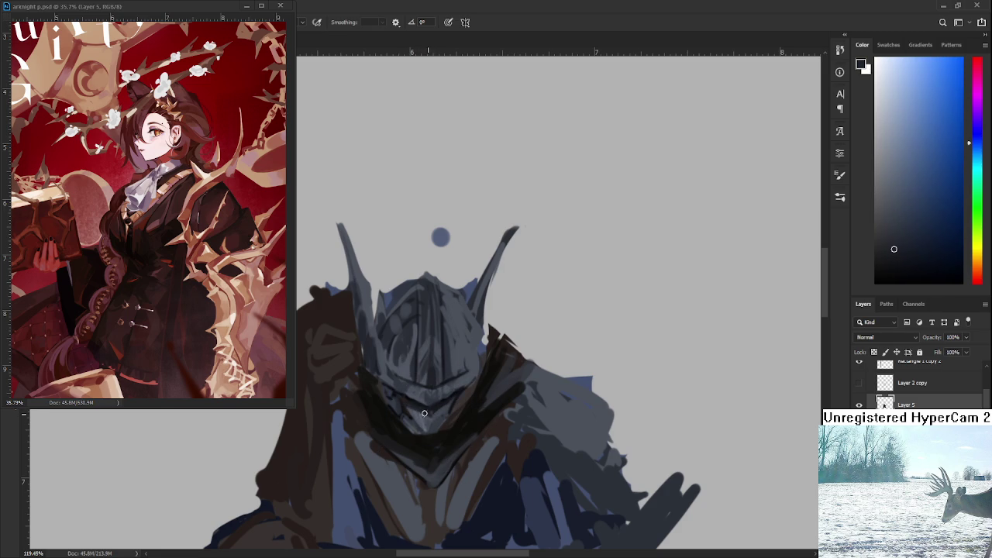
alt+click(449, 408)
alt+click(431, 420)
alt+click(429, 419)
alt+click(442, 403)
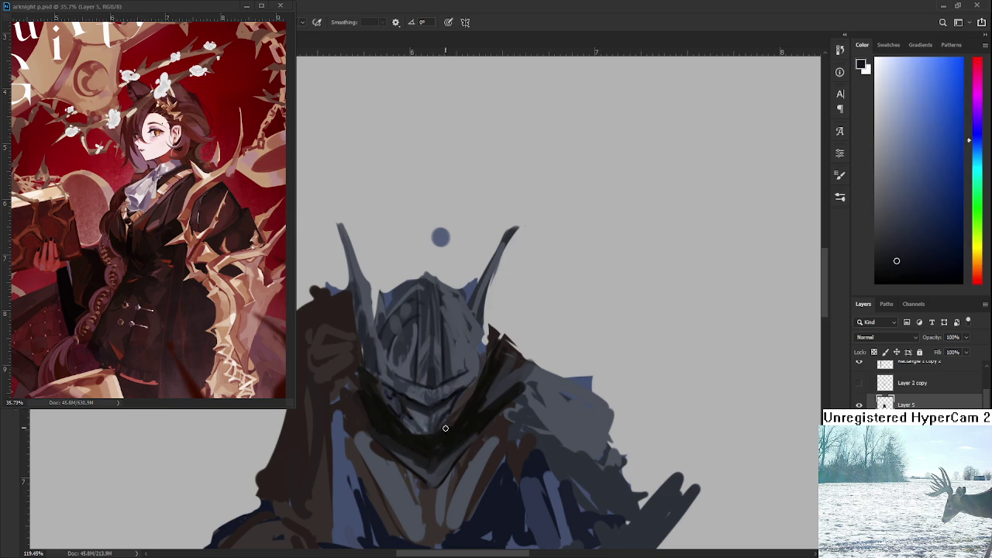
Add lighter blue-grey plates and the near-black shadow beneath the visor
alt+click(418, 398)
alt+click(418, 415)
alt+click(439, 412)
alt+click(438, 412)
alt+click(441, 414)
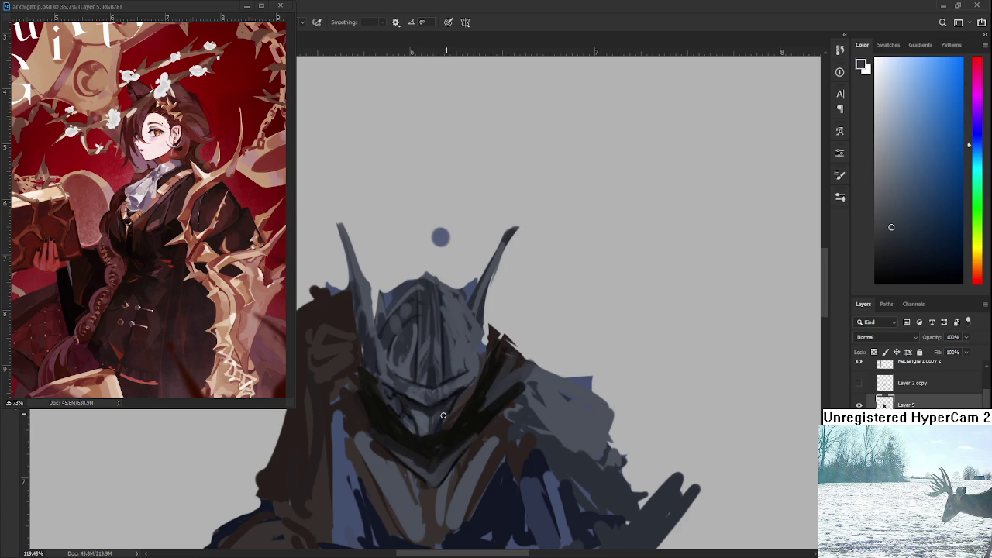
alt+click(441, 413)
alt+click(439, 426)
alt+click(417, 436)
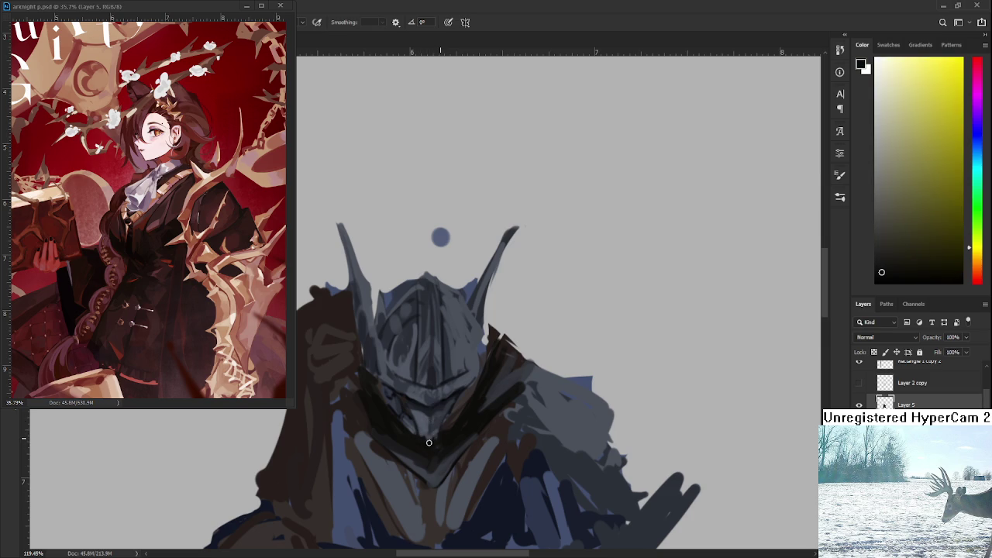
alt+click(427, 412)
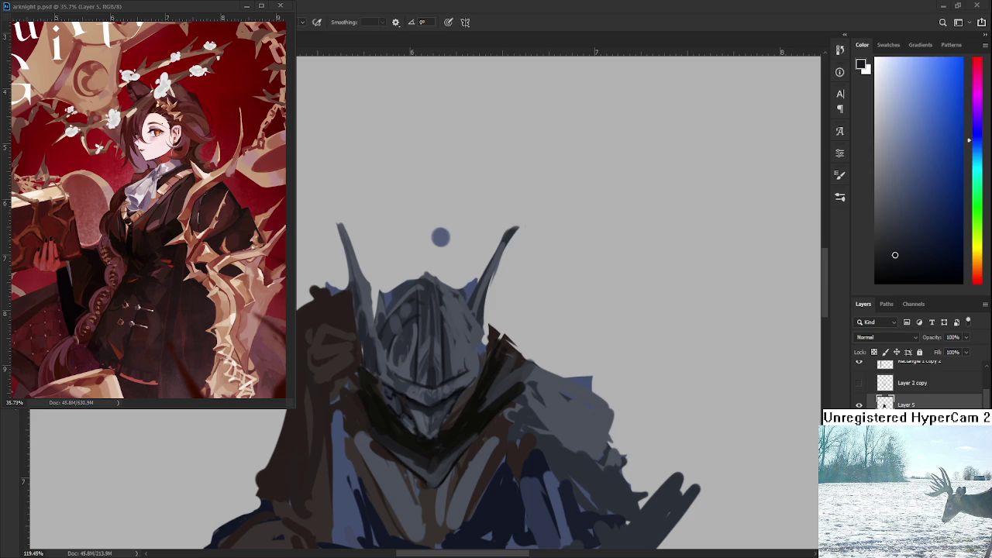
Refine the visor plates with alternating light and deep blue-grey strokes
alt+click(431, 404)
alt+click(414, 400)
alt+click(434, 422)
alt+click(435, 415)
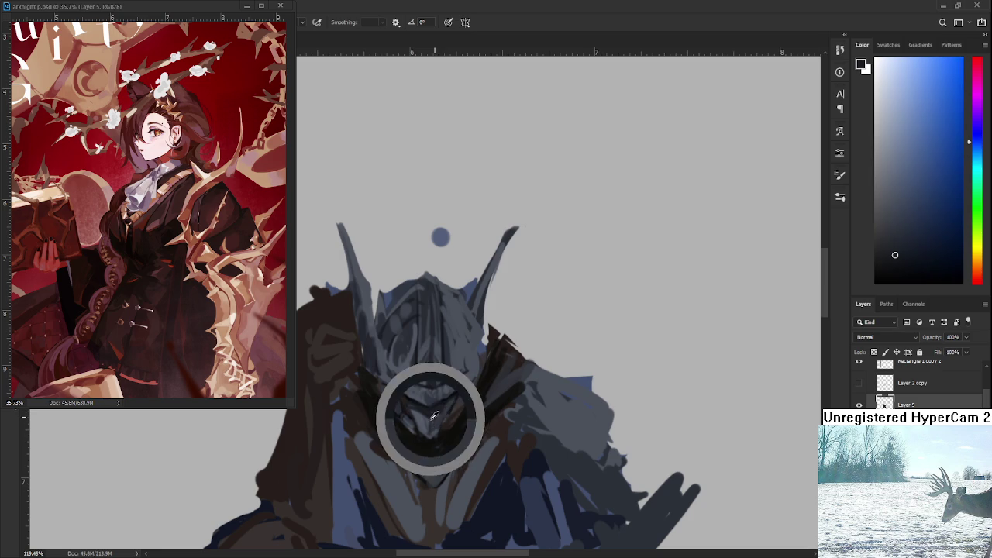
alt+click(449, 403)
alt+click(448, 397)
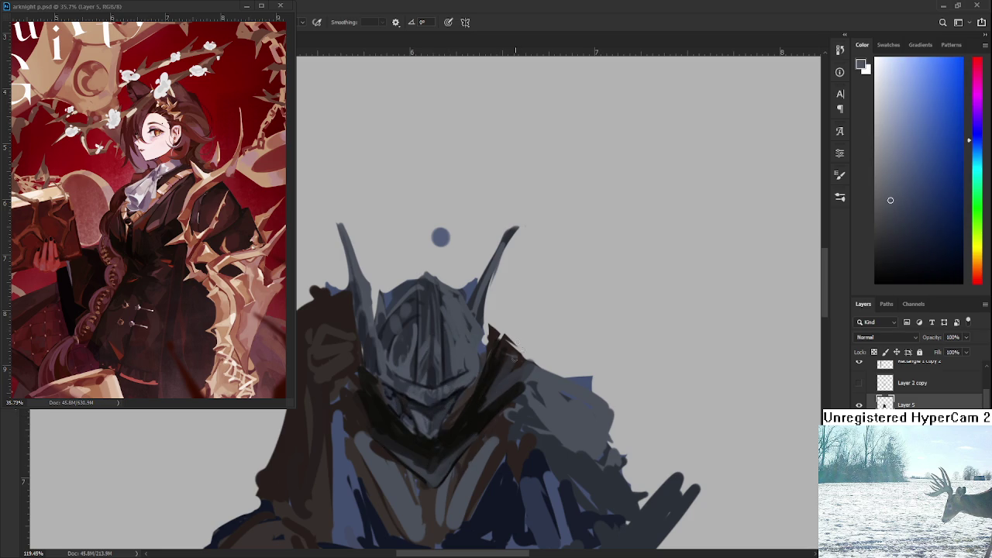
drag(465, 382, 471, 400)
alt+click(414, 418)
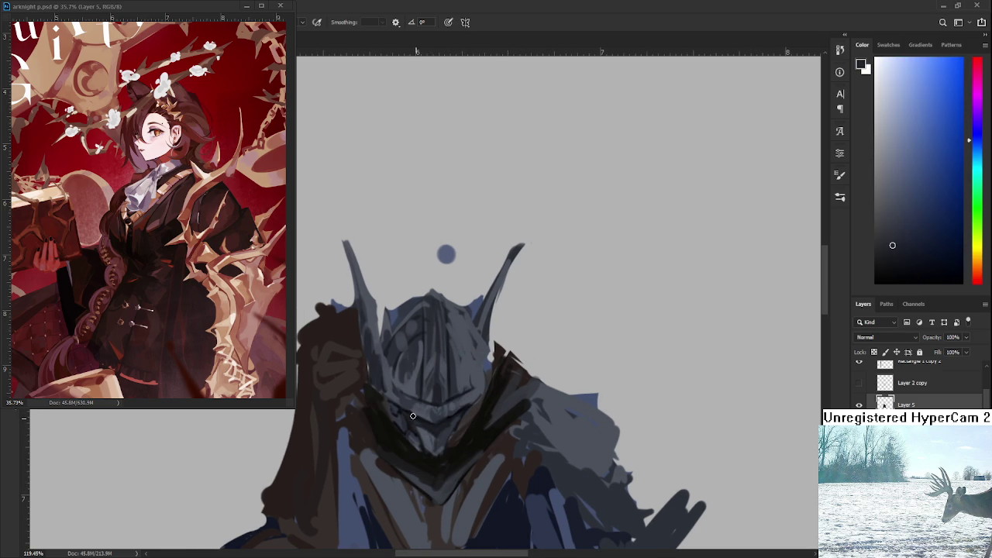
alt+click(415, 415)
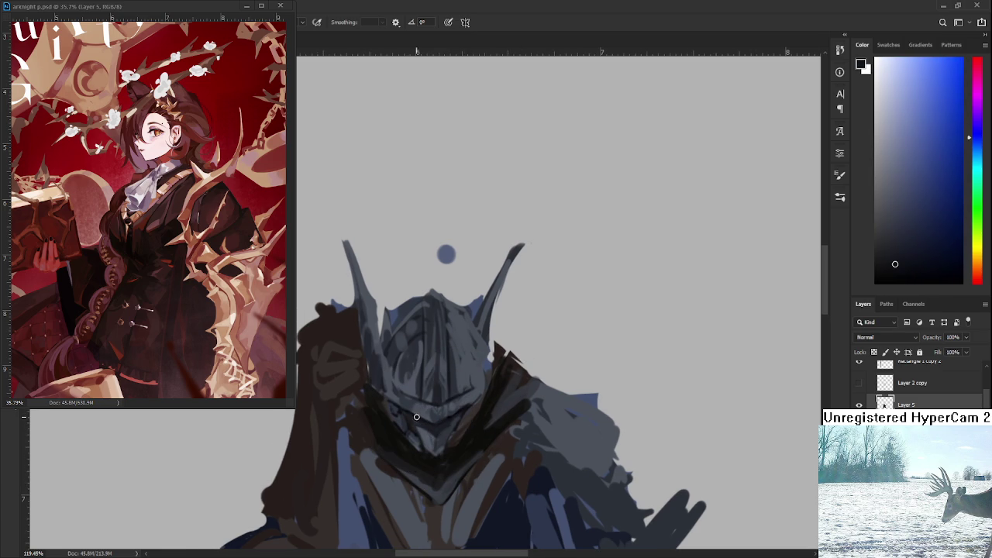
alt+click(421, 419)
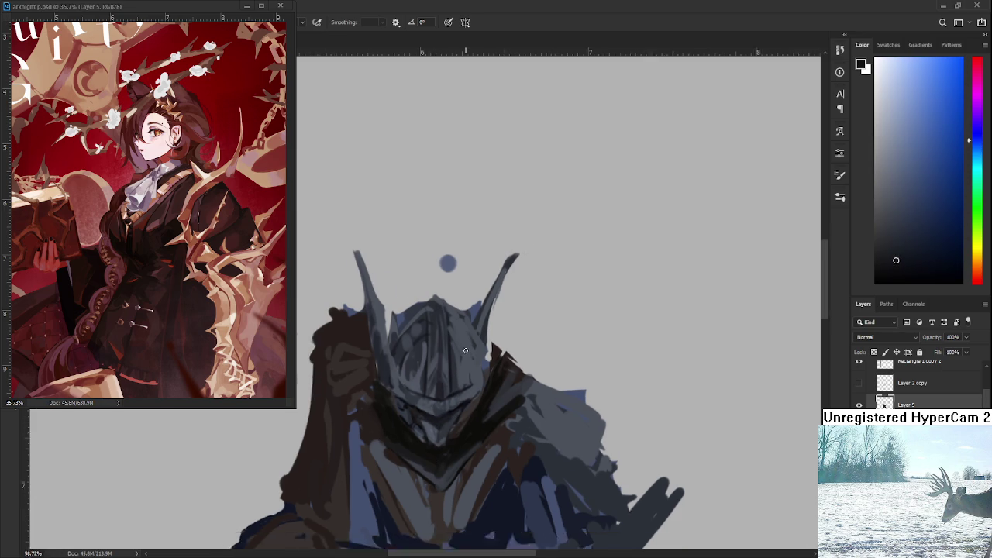
Sample dark and slightly lighter blue-greys from the helmet's visor area
scroll(472, 364, down, 3)
scroll(469, 367, up, 3)
scroll(465, 370, up, 1)
scroll(465, 370, up, 1)
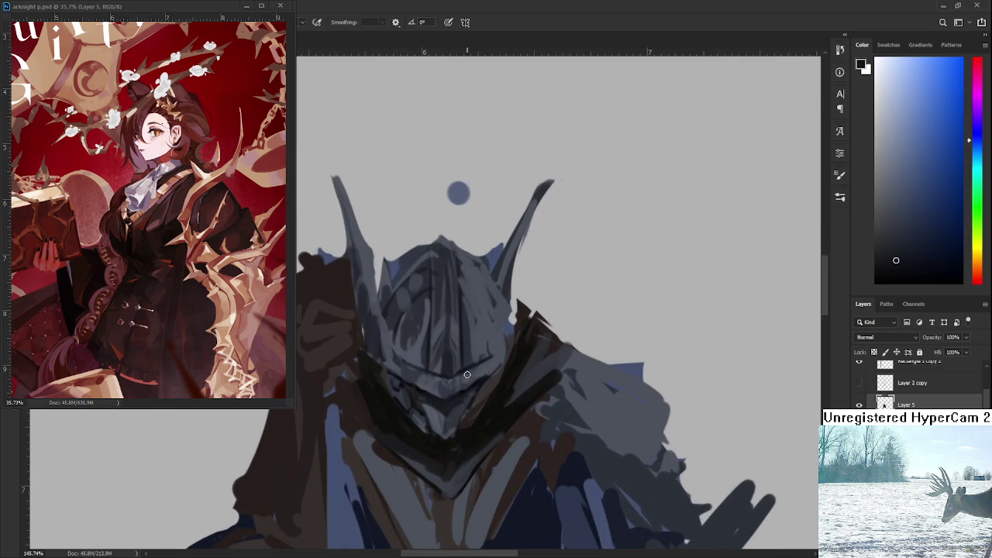
scroll(465, 368, up, 1)
scroll(465, 364, up, 1)
alt+click(460, 377)
drag(460, 378, 430, 377)
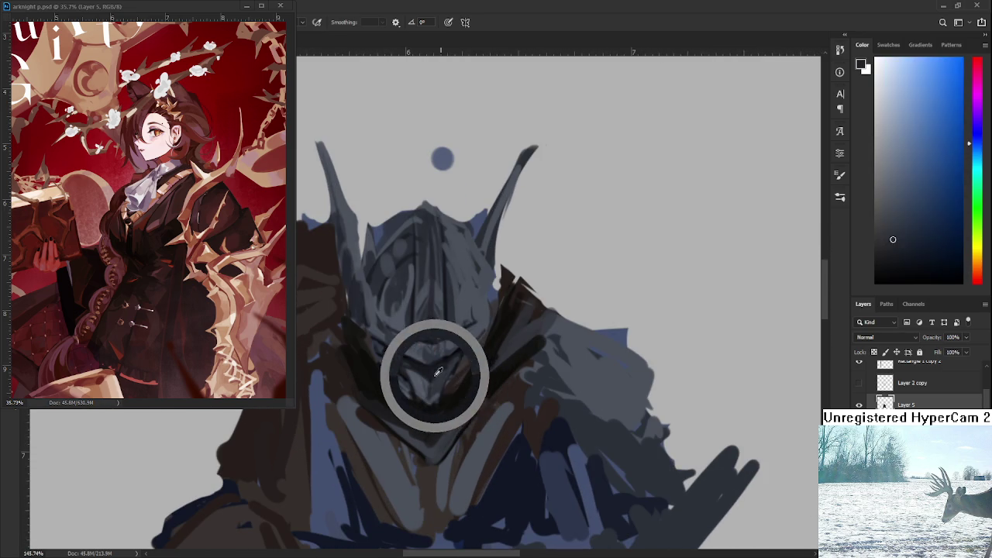
alt+click(448, 365)
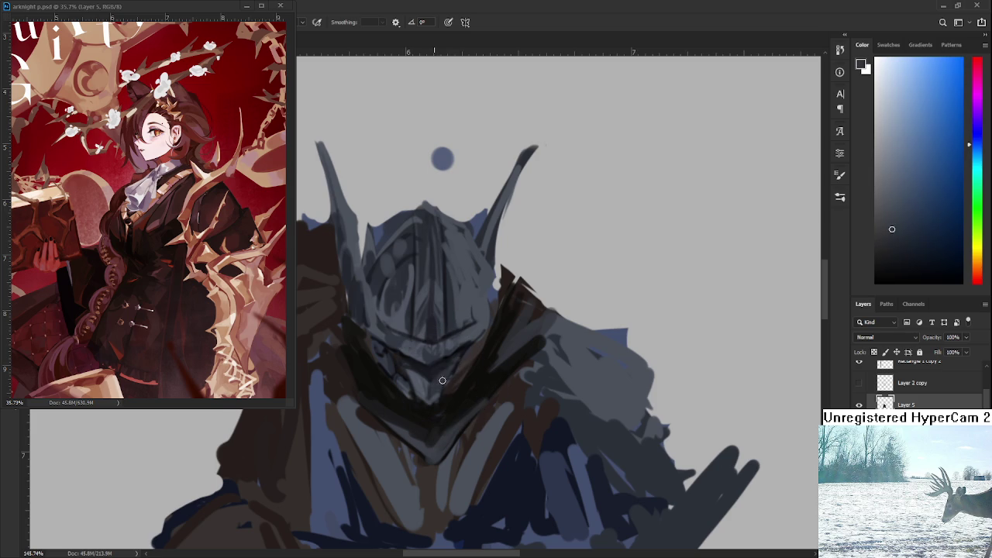
scroll(438, 375, up, 2)
alt+click(383, 358)
alt+click(392, 357)
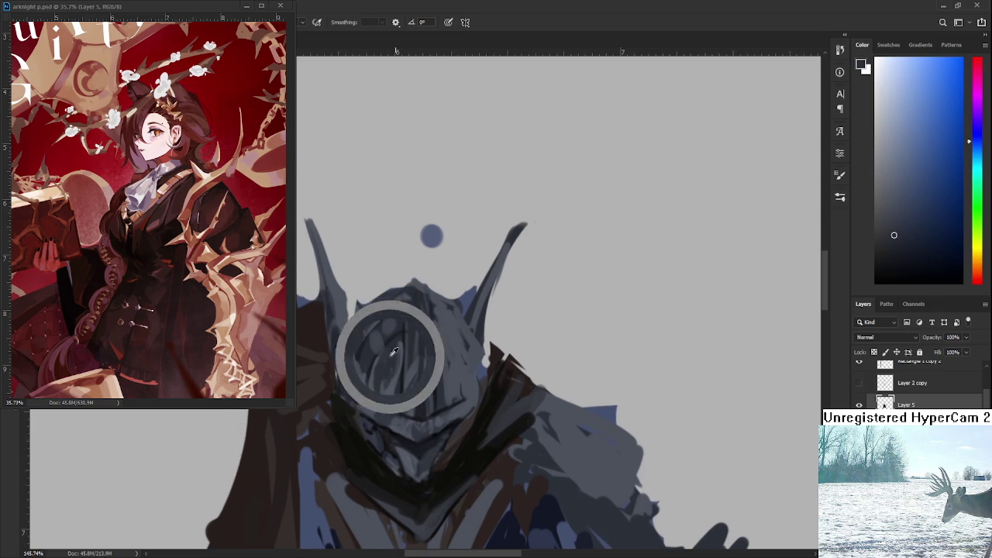
Paint dark curved visor lines down the helmet's right and upper-right side
alt+click(455, 363)
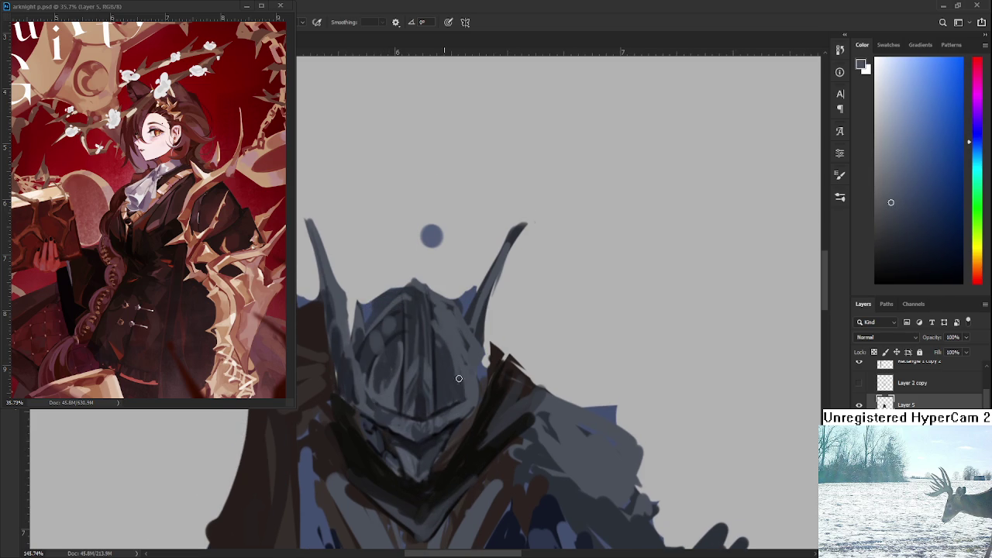
alt+click(425, 402)
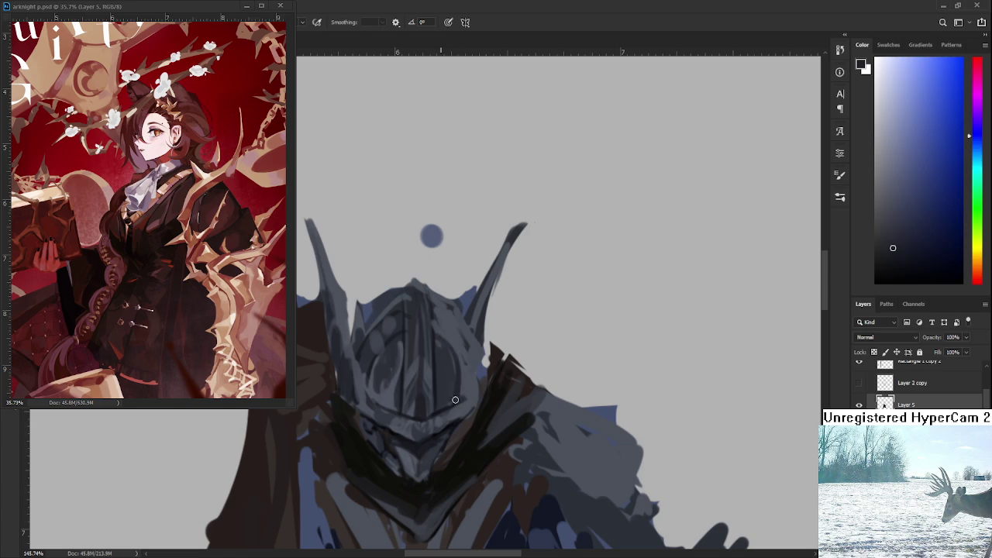
alt+click(440, 364)
alt+click(455, 343)
alt+click(455, 362)
alt+click(436, 365)
drag(438, 352, 452, 401)
drag(459, 335, 448, 403)
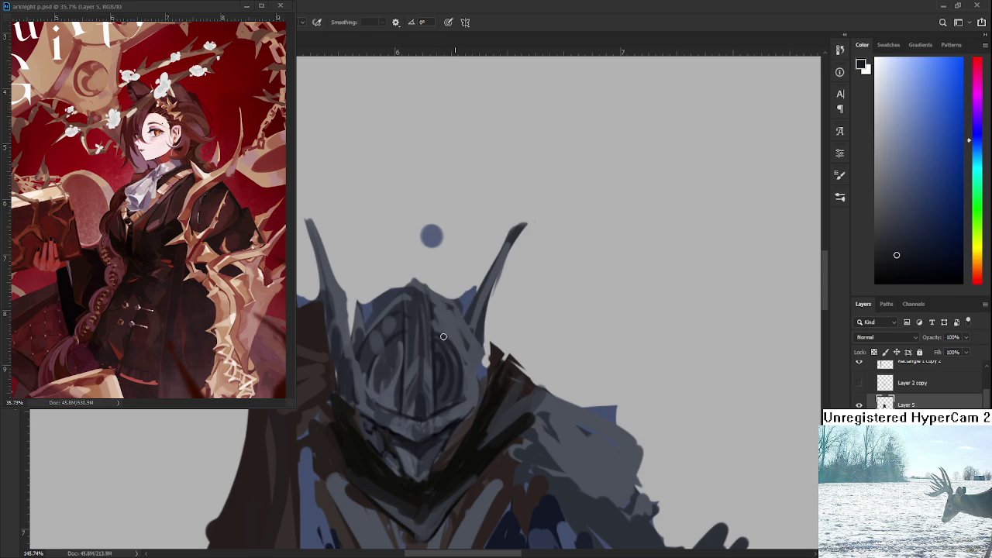
mouse_move(437, 296)
mouse_down()
mouse_move(441, 338)
mouse_move(464, 358)
mouse_move(461, 393)
mouse_up()
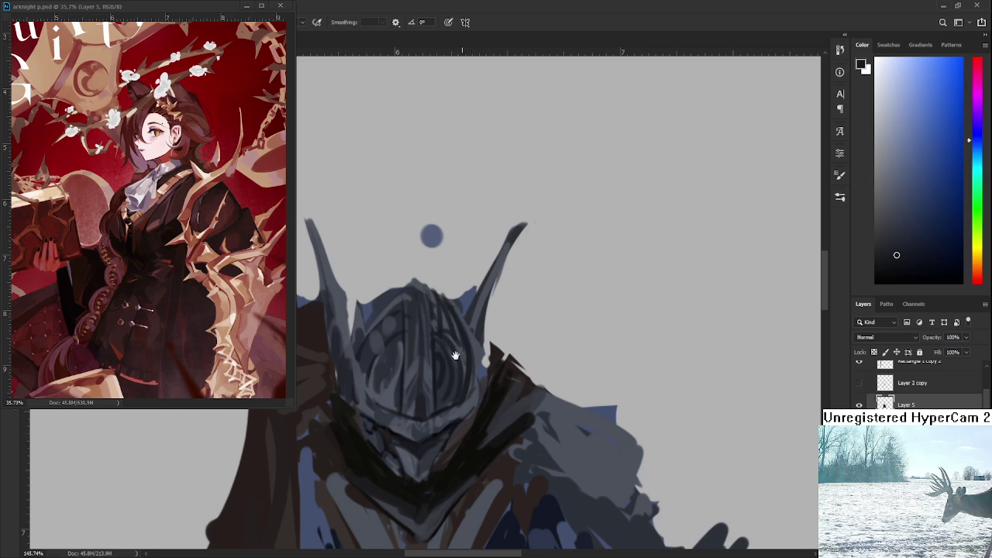
Brush light blue-grey highlights down the helmet's left side and centre
drag(448, 355, 456, 369)
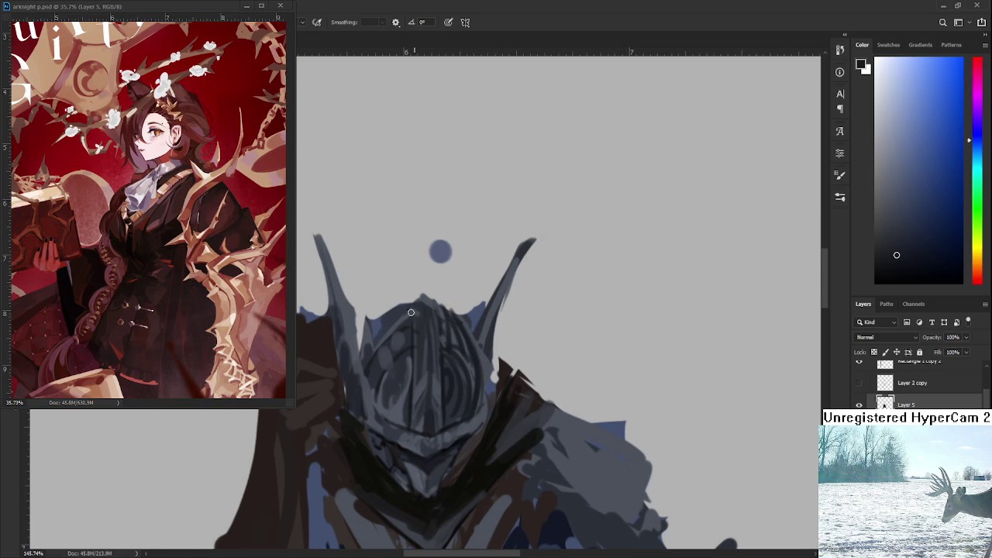
alt+click(374, 333)
drag(381, 324, 376, 365)
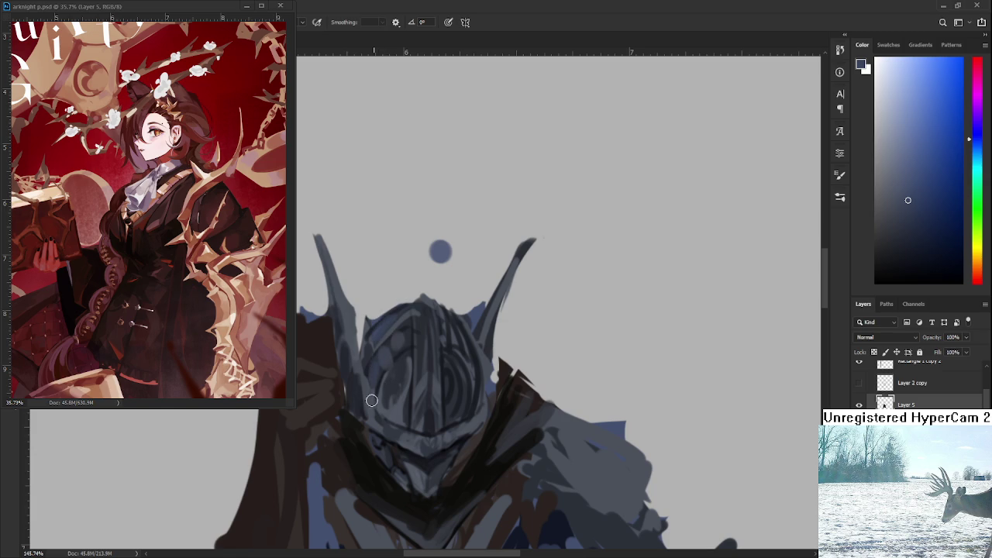
drag(416, 385, 419, 355)
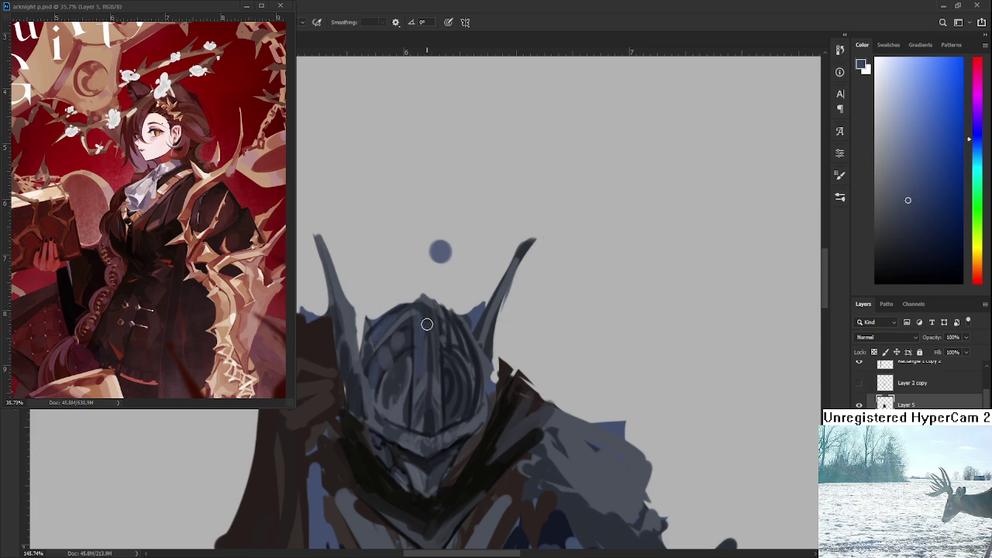
scroll(430, 341, down, 1)
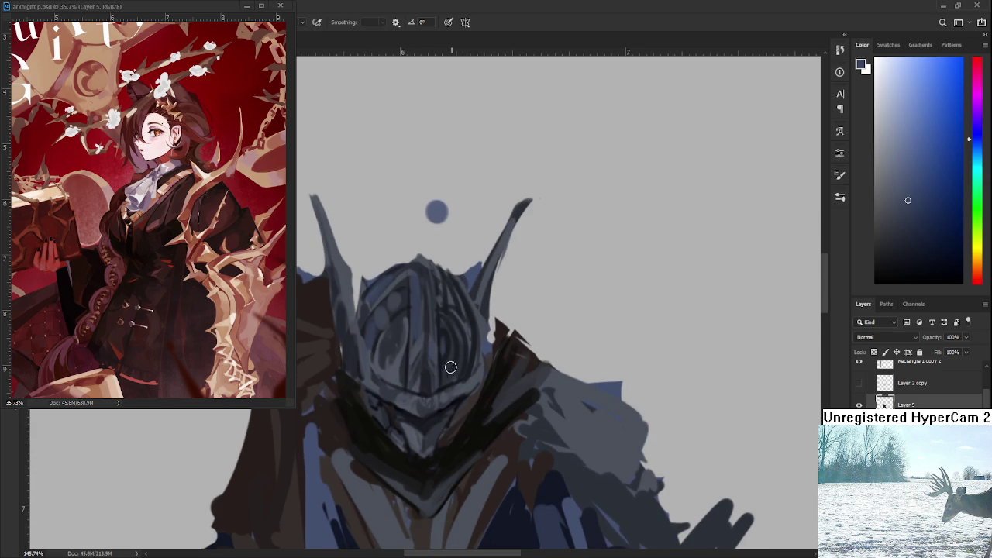
scroll(448, 369, down, 1)
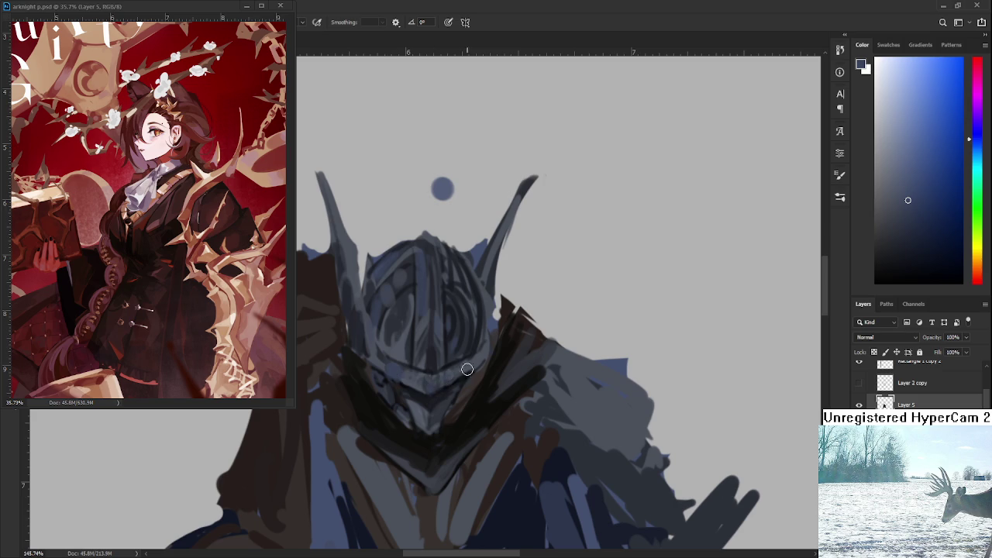
scroll(450, 380, down, 3)
scroll(454, 377, down, 4)
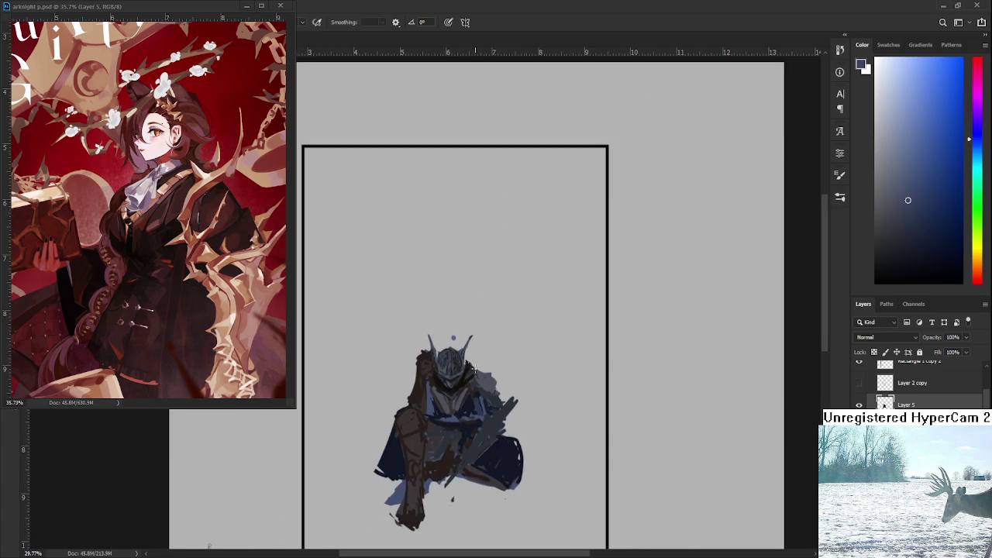
Erase stray strips on the helmet's left edge and the left horn tip with a fine eraser
scroll(475, 370, up, 2)
scroll(475, 369, up, 2)
scroll(484, 397, up, 2)
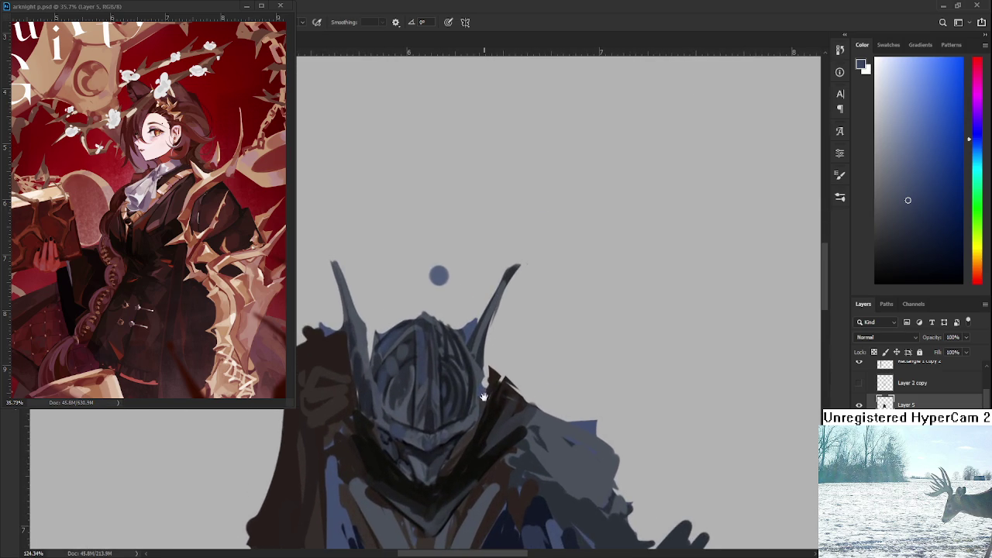
key(e)
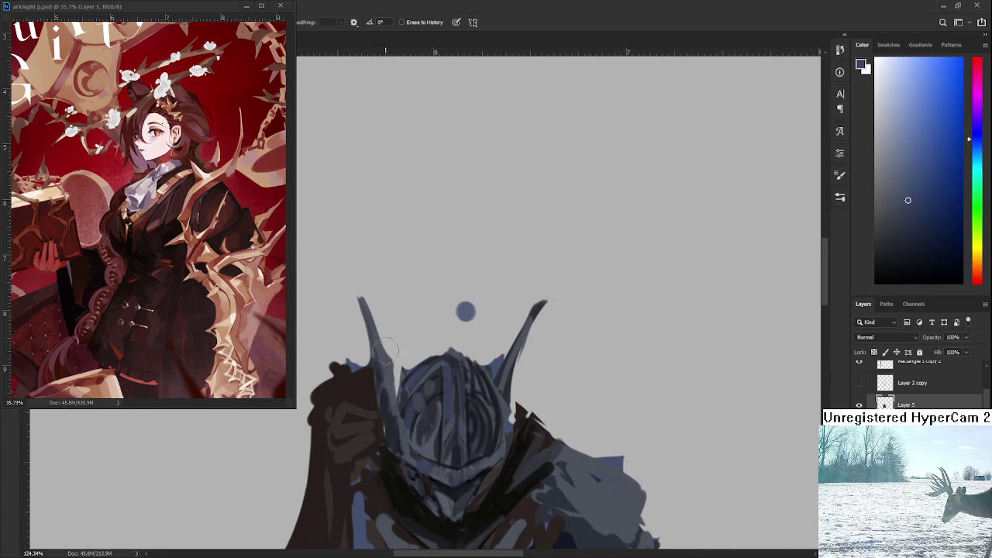
key(bracketleft)
key(bracketleft)
key(bracketleft)
mouse_move(390, 347)
mouse_down()
mouse_move(383, 326)
mouse_move(392, 382)
mouse_up()
key(ctrl+z)
drag(361, 329, 361, 298)
Repaint the left horn tip fuller and enlarge the brush
key(b)
alt+click(371, 308)
key(e)
key(b)
scroll(419, 353, down, 2)
key(bracketright)
key(bracketright)
key(bracketright)
key(e)
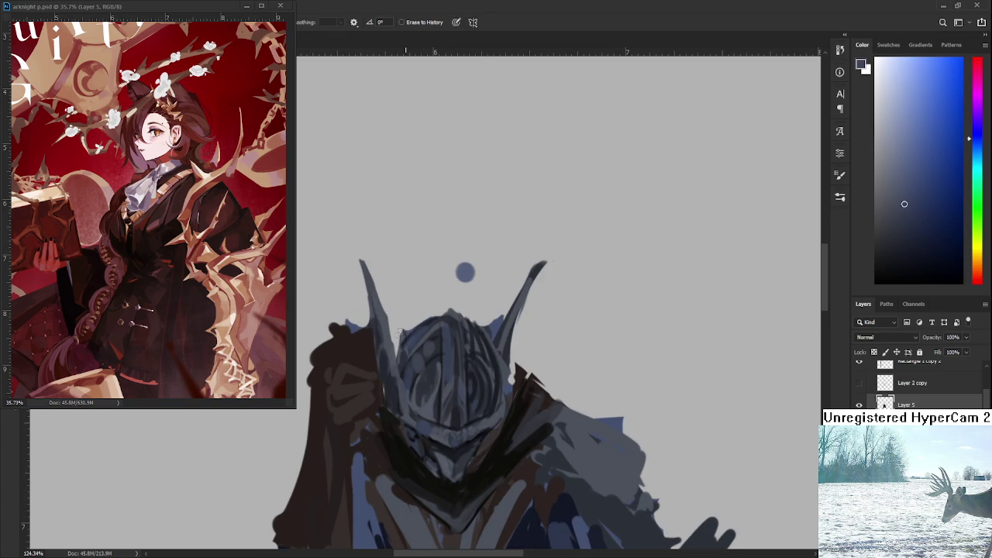
key(b)
Sample darker helmet tones and trim a thin sliver off the helmet's top edge
alt+click(435, 319)
key(e)
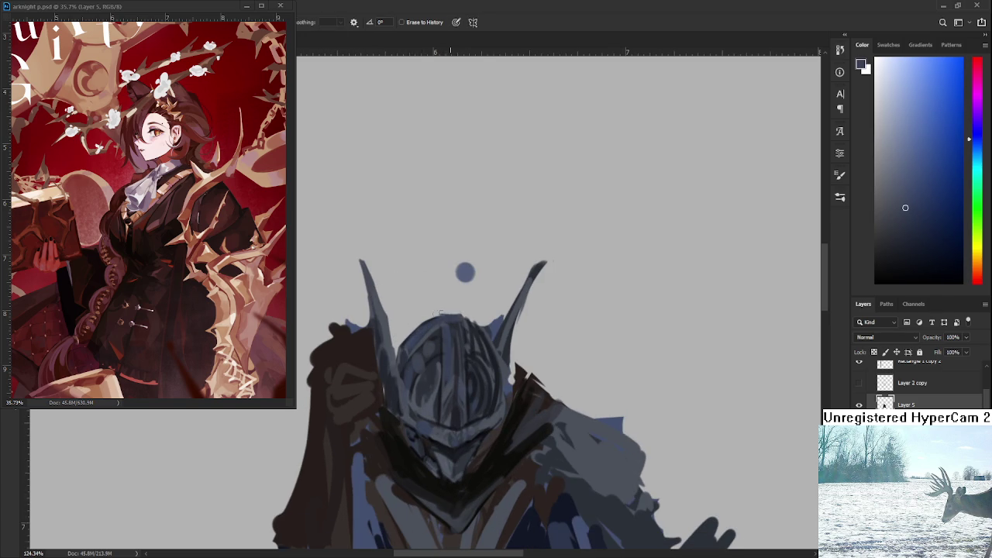
key(b)
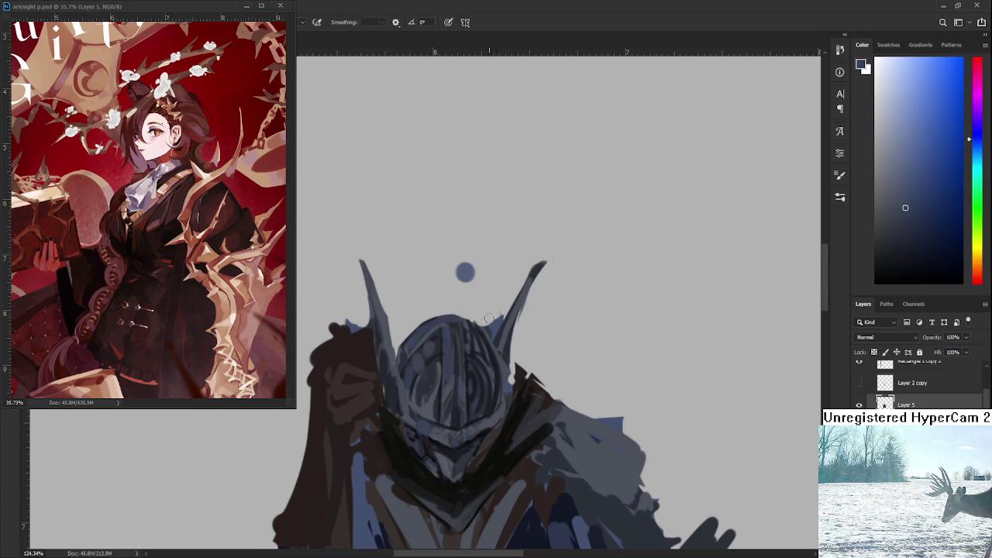
alt+click(483, 332)
key(e)
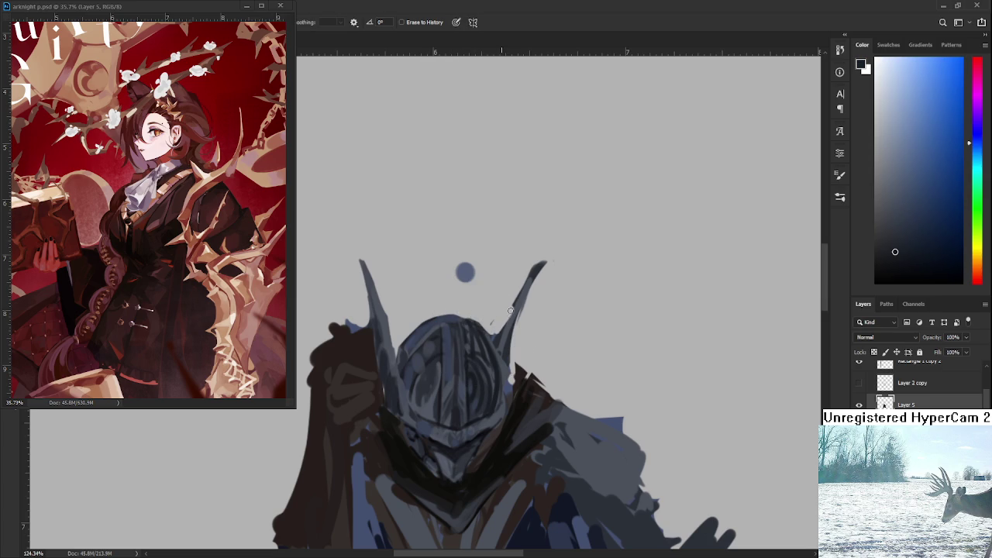
drag(460, 315, 429, 314)
scroll(475, 298, down, 5)
scroll(474, 298, up, 2)
scroll(461, 310, up, 3)
Paint a grey-blue stroke along the left horn's base
key(b)
alt+click(524, 419)
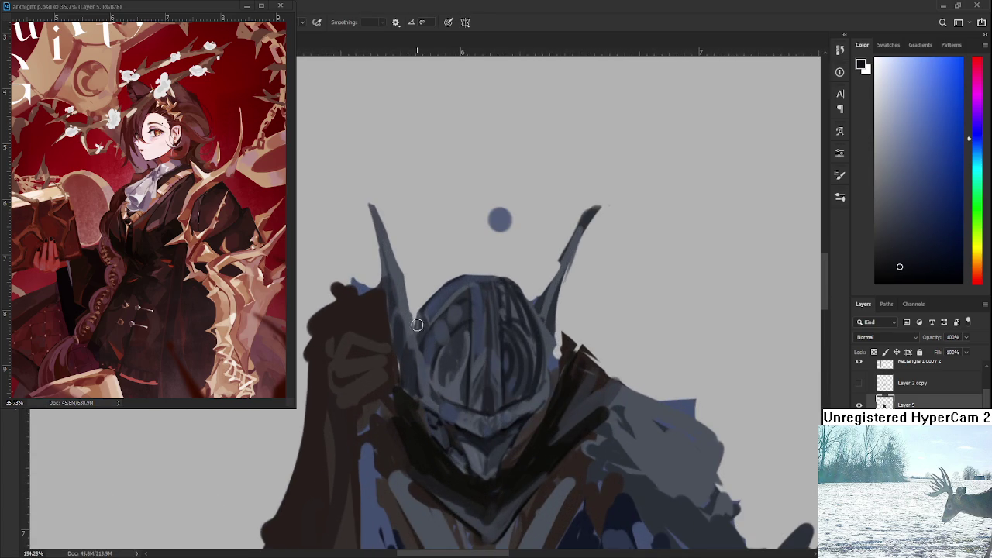
drag(402, 276, 426, 360)
scroll(507, 281, down, 5)
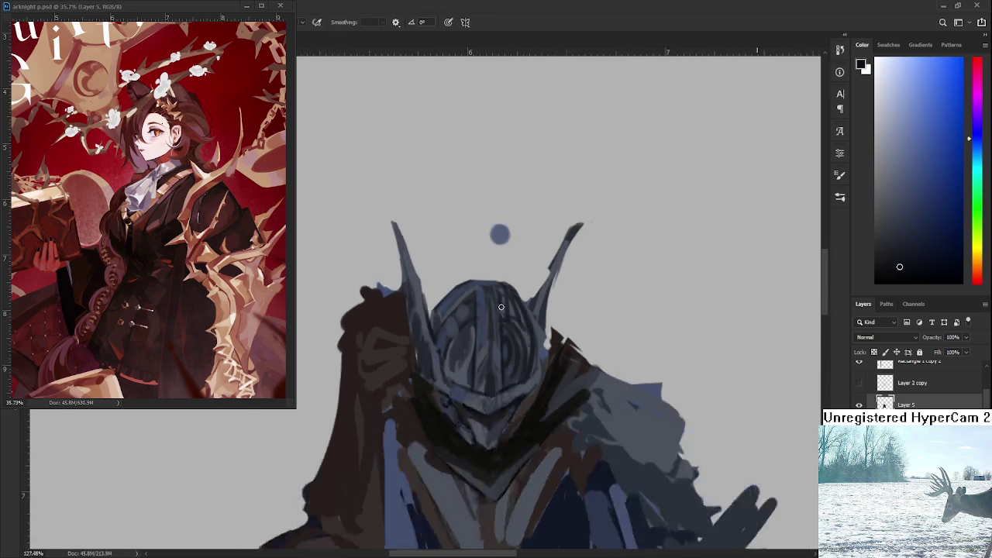
Reframe the helmet and sample new blue-grey tones for visor shading, ending on the Eraser
scroll(507, 280, right, 2)
scroll(465, 310, down, 1)
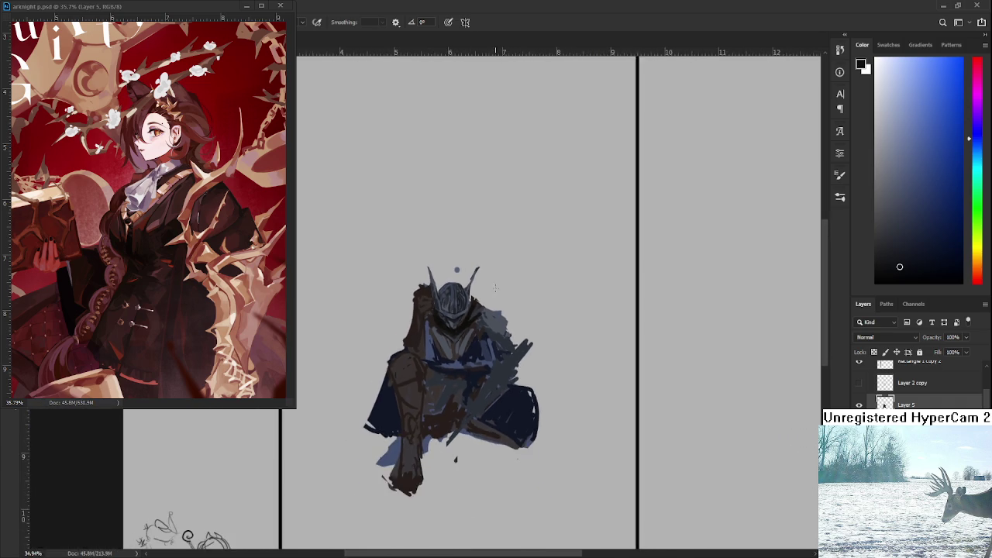
scroll(466, 310, up, 5)
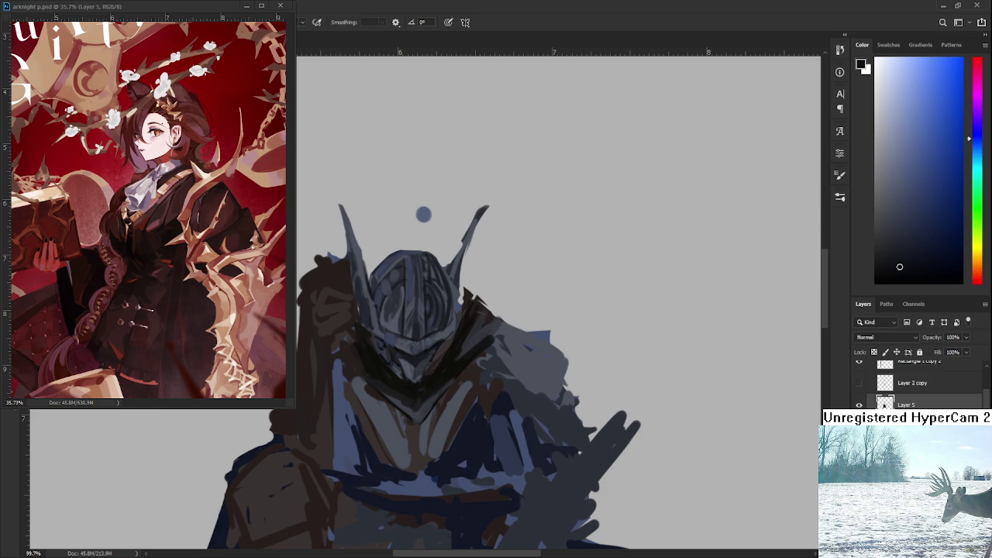
drag(439, 339, 455, 372)
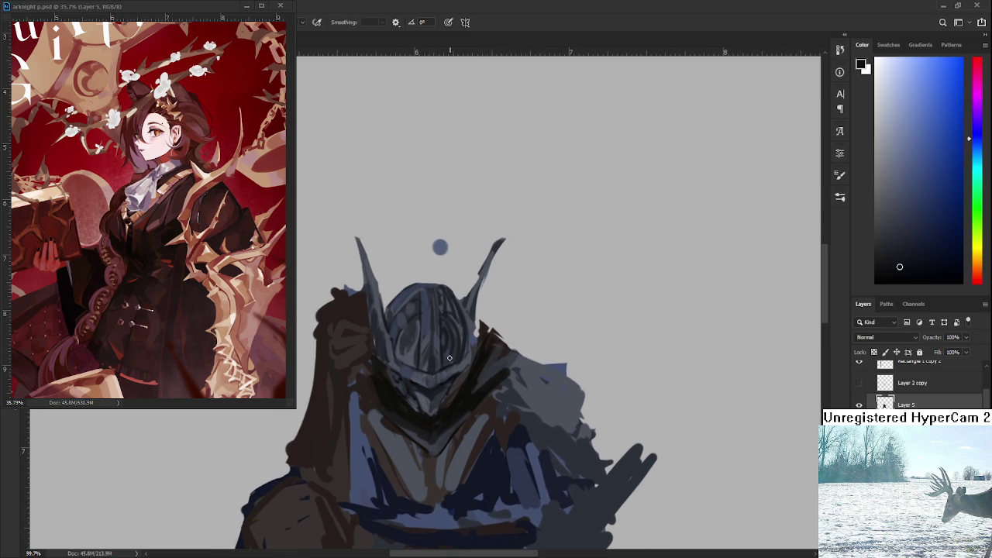
alt+click(464, 346)
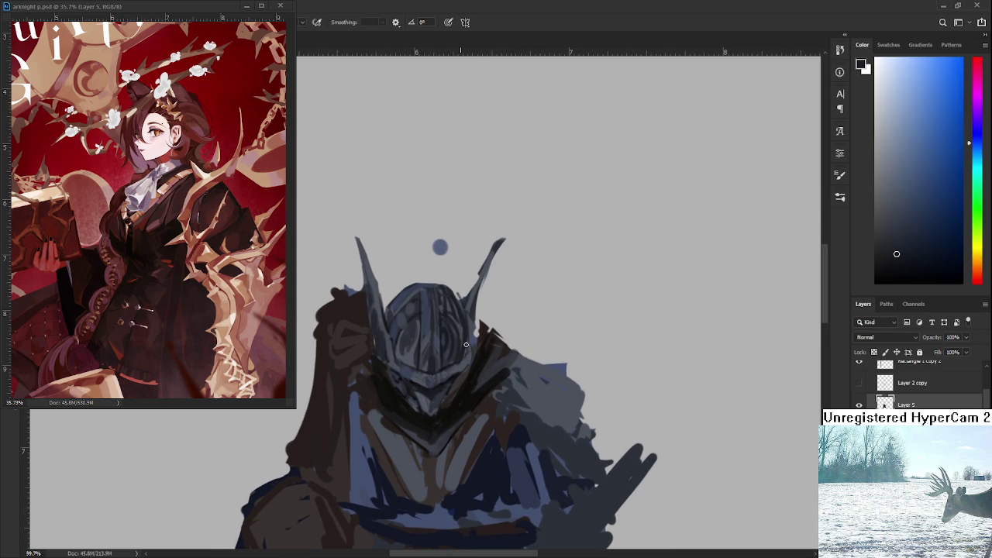
alt+click(397, 335)
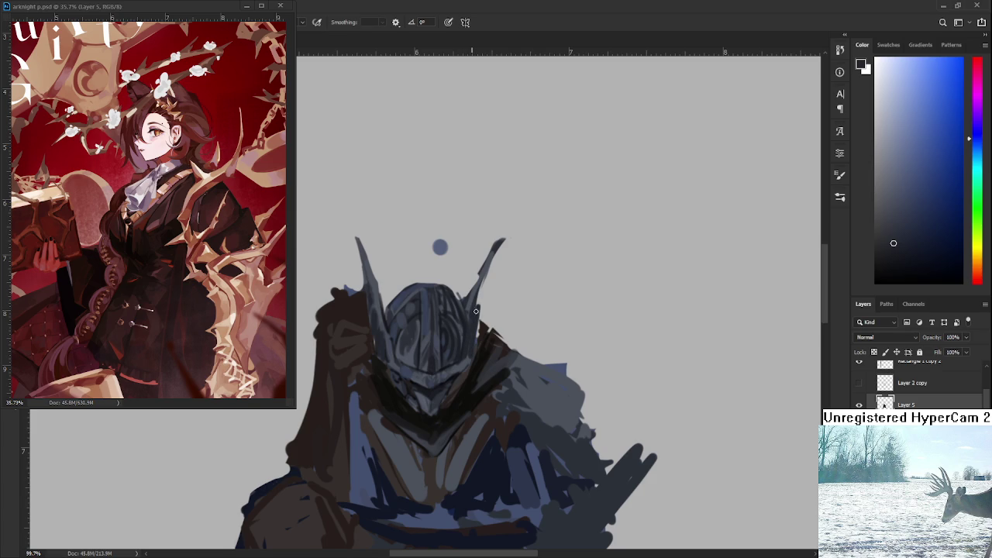
drag(479, 314, 470, 339)
key(e)
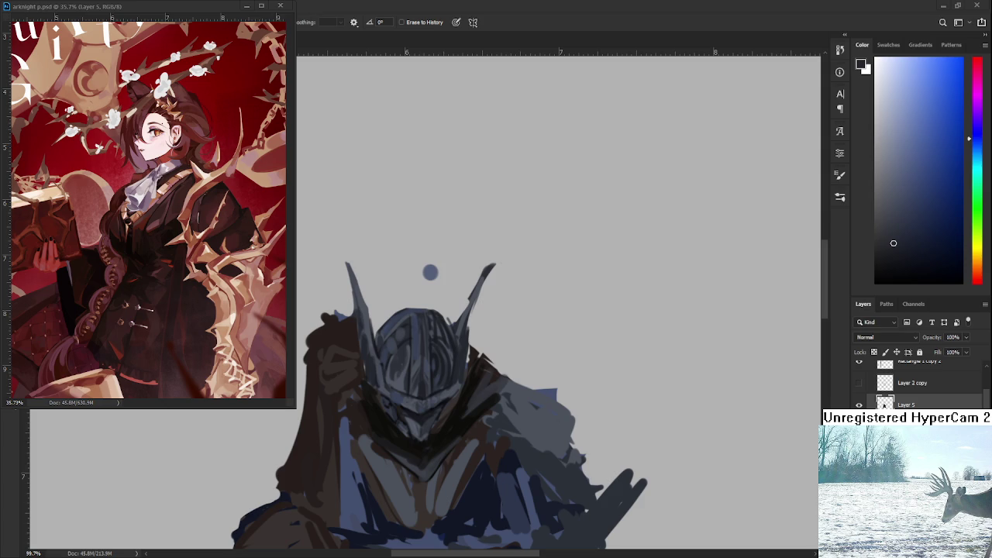
Pick a lighter blue-grey from the helmet's upper plates as the brush colour
key(b)
alt+click(363, 311)
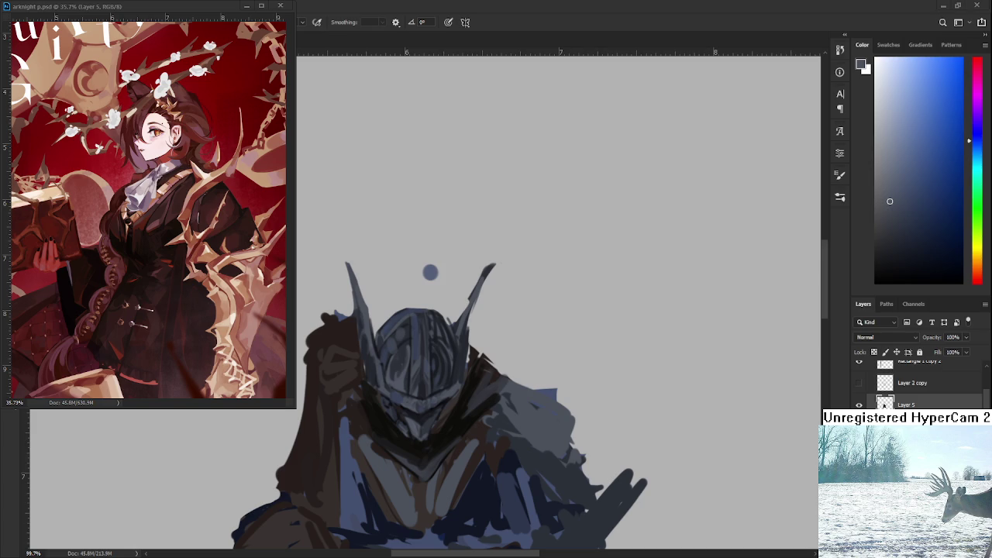
alt+scroll(429, 345, up, 2)
alt+click(438, 321)
drag(438, 320, 411, 294)
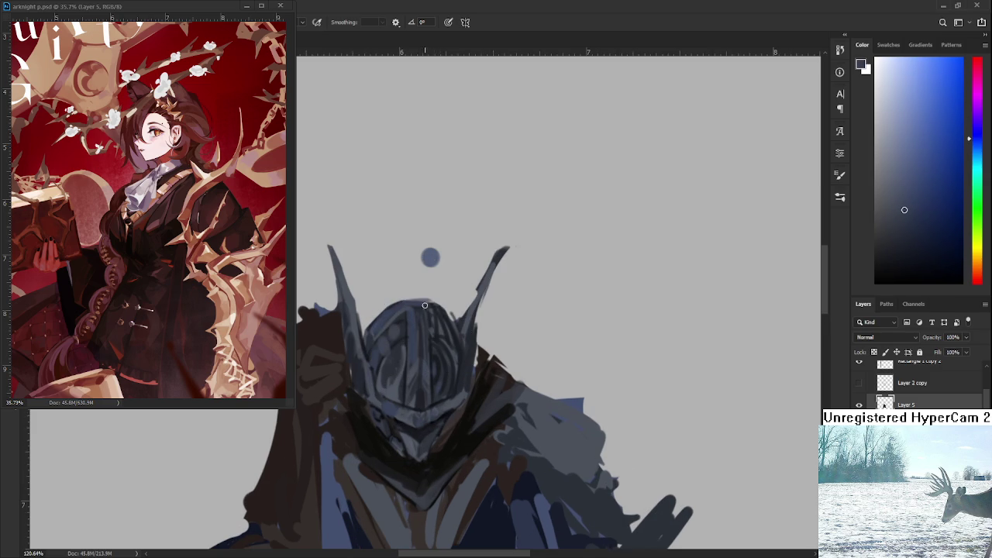
key(e)
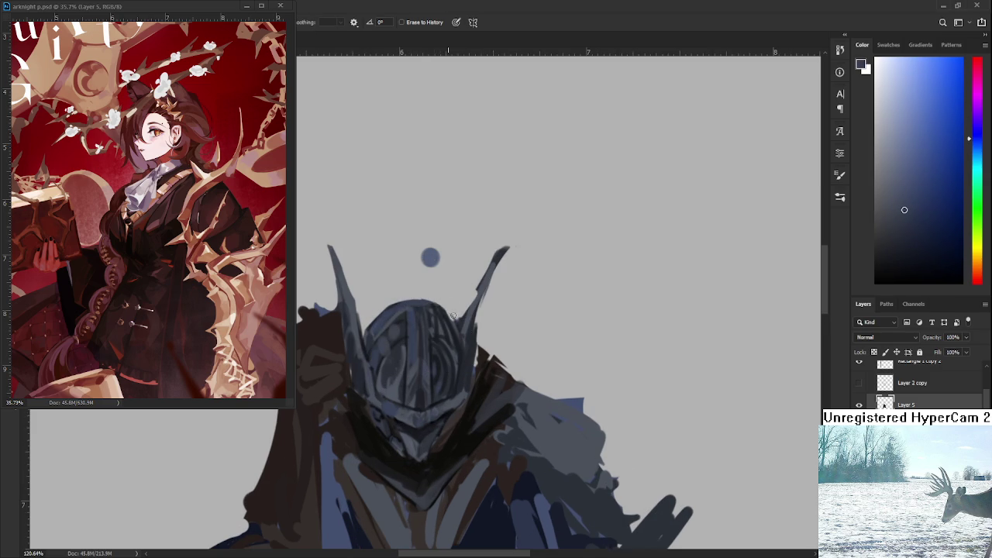
key(b)
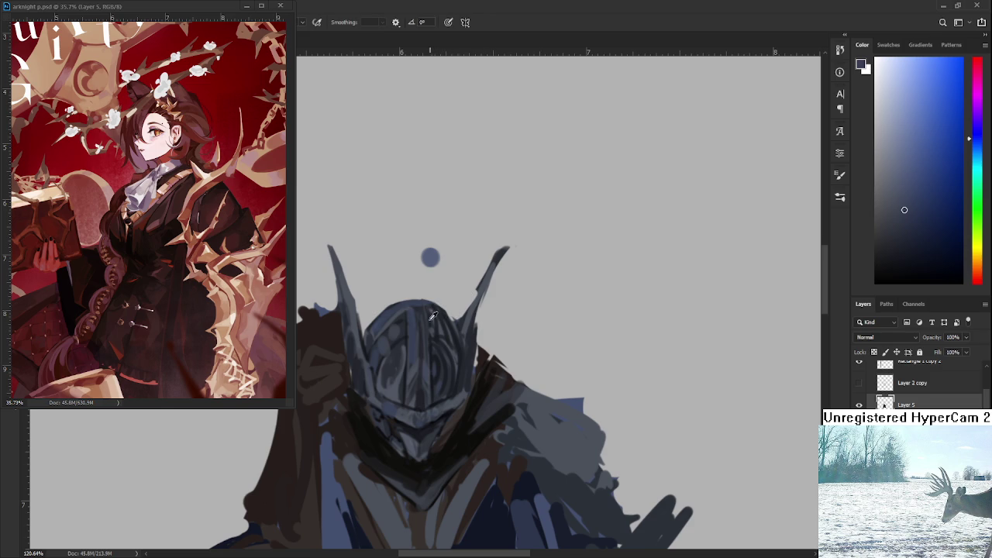
alt+click(447, 313)
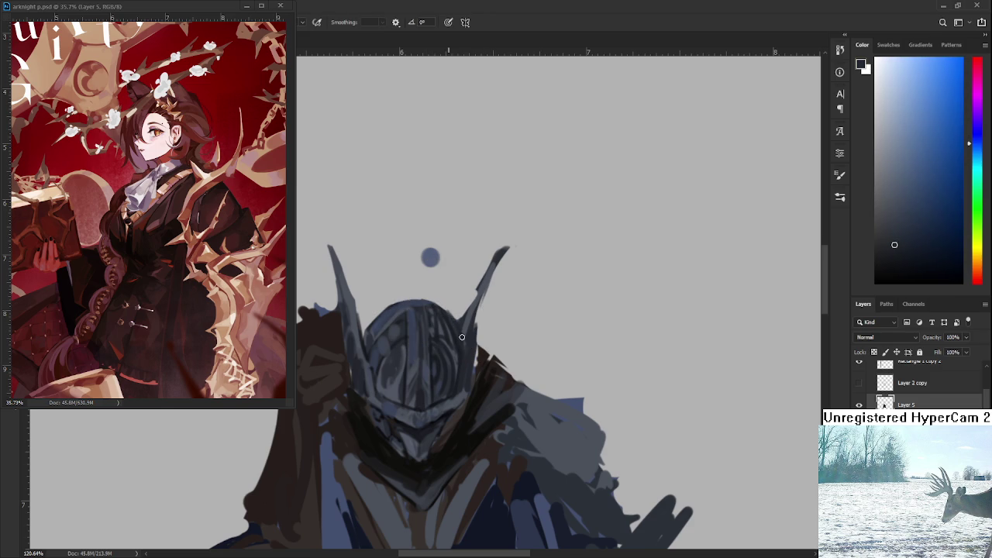
scroll(459, 341, down, 3)
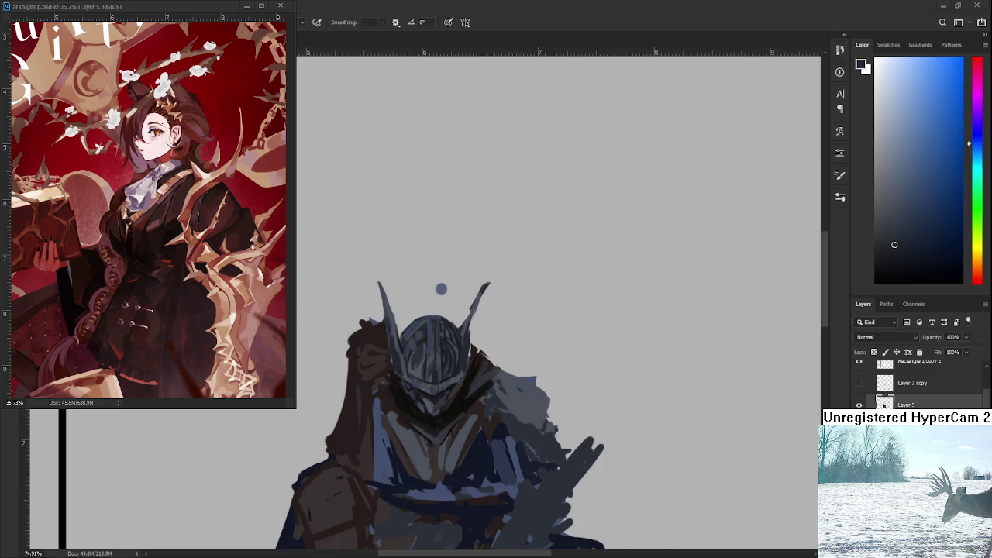
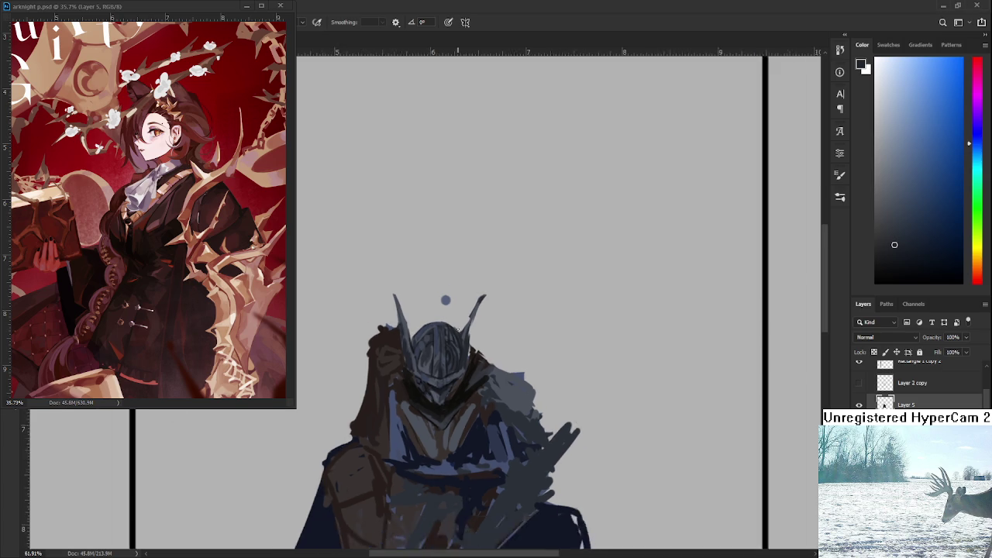
Paint a lighter stroke and a dark second spike up the lower helmet horn
scroll(466, 333, up, 5)
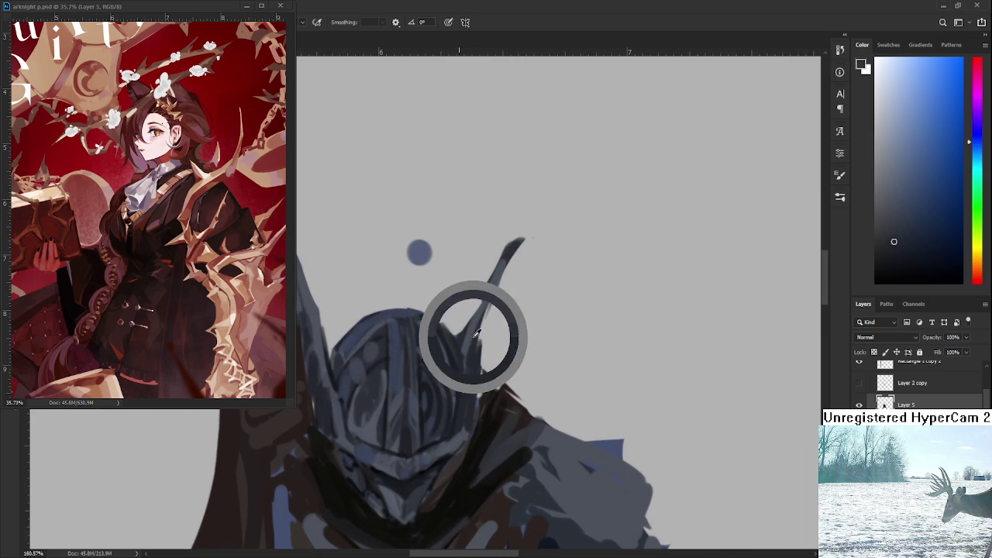
drag(477, 370, 482, 313)
mouse_move(474, 380)
mouse_down()
mouse_move(489, 311)
mouse_move(489, 342)
mouse_up()
key(e)
key(b)
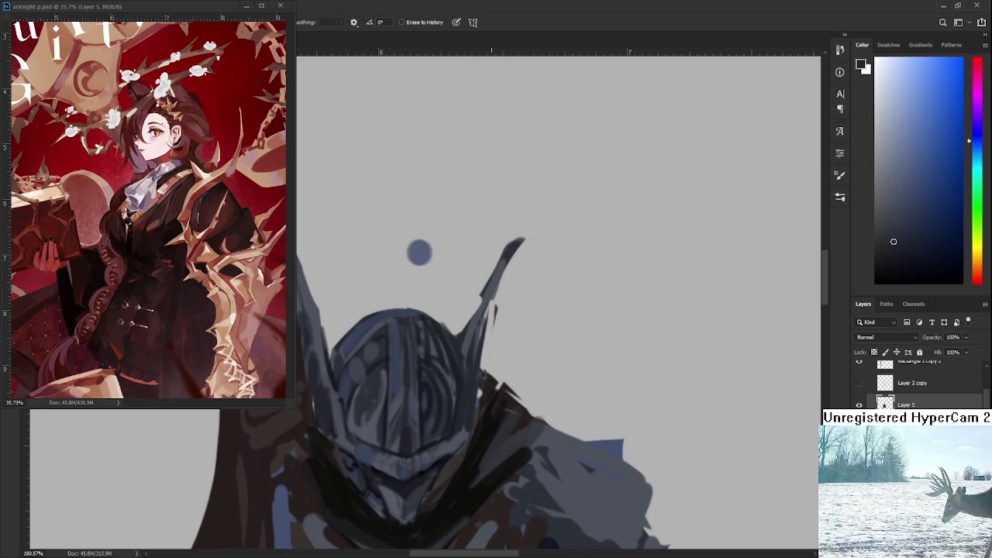
drag(486, 304, 469, 364)
mouse_move(462, 402)
mouse_down()
mouse_move(483, 302)
mouse_move(487, 341)
mouse_up()
Darken and extend the right horn upward, erasing to thin its right edge
key(e)
drag(496, 299, 479, 353)
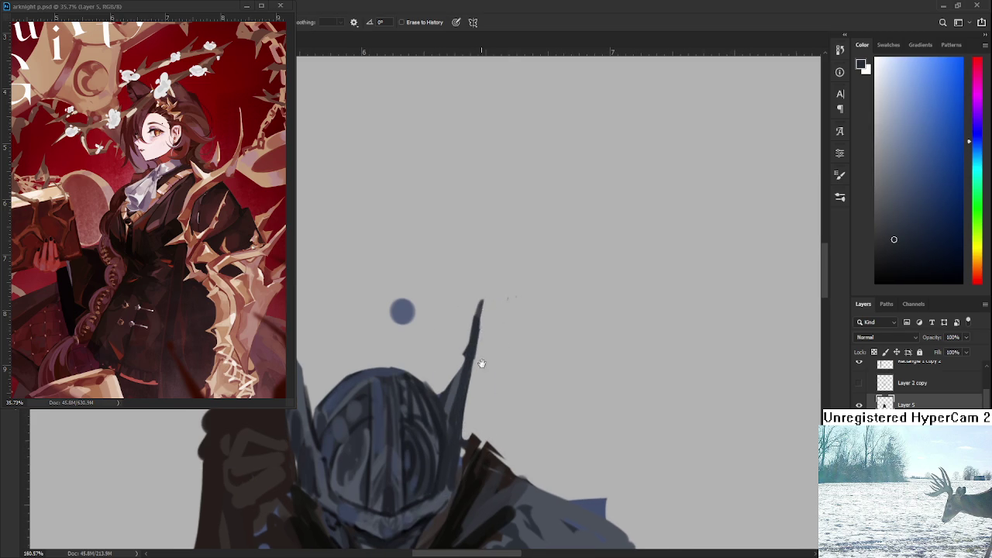
alt+scroll(478, 365, down, 3)
key(b)
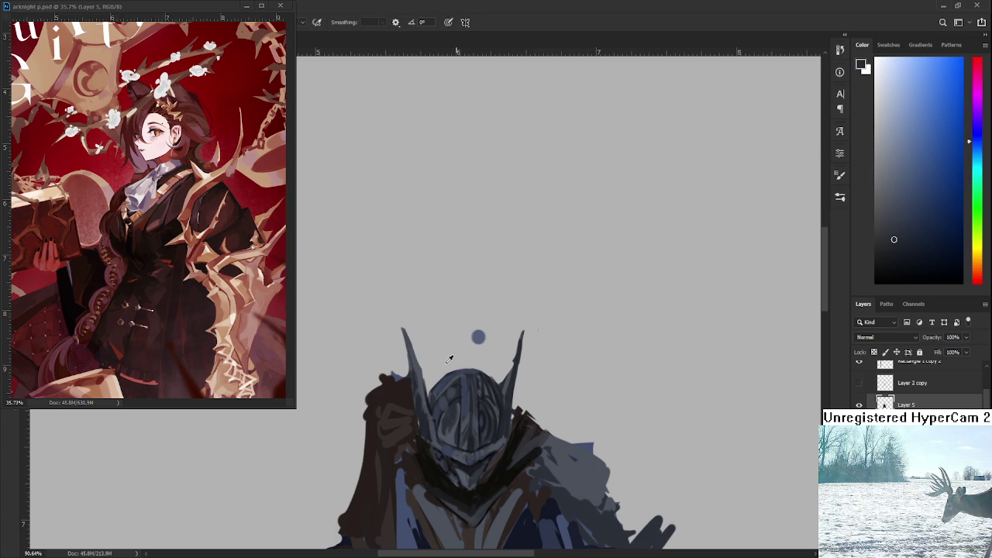
drag(510, 383, 521, 323)
key(e)
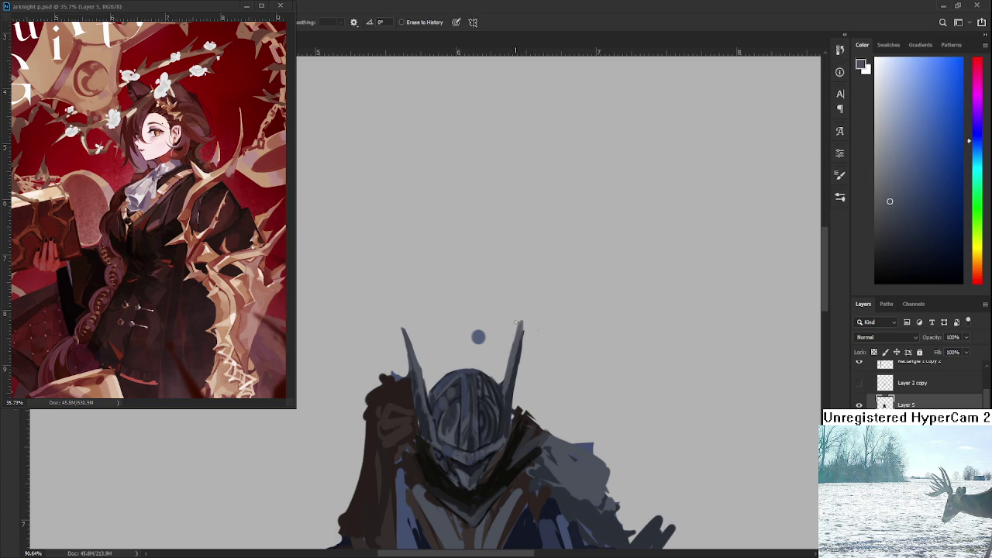
mouse_move(504, 360)
mouse_down()
mouse_move(515, 333)
mouse_move(522, 353)
mouse_move(525, 324)
mouse_up()
Rework the left horn tip, shifting it slightly right and lightening it
mouse_move(403, 352)
mouse_down()
mouse_move(402, 329)
mouse_move(417, 353)
mouse_up()
key(b)
key(e)
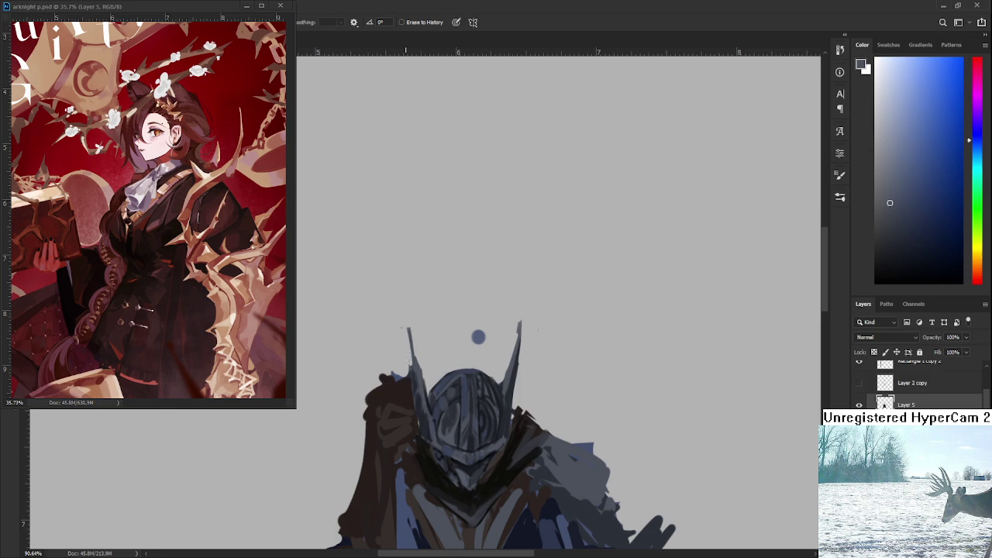
key(b)
scroll(436, 348, down, 1)
alt+click(434, 365)
Sample a helmet colour and erase a small patch at the top of the helmet
alt+click(442, 361)
key(e)
drag(460, 346, 458, 351)
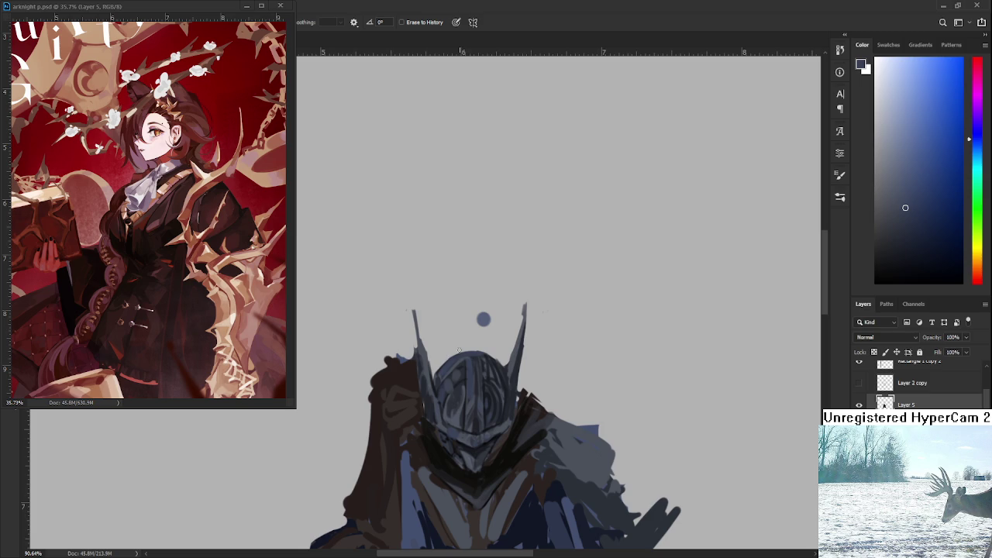
scroll(485, 348, down, 2)
scroll(470, 342, down, 3)
scroll(470, 341, up, 1)
scroll(470, 341, up, 2)
scroll(470, 341, up, 2)
scroll(469, 341, up, 1)
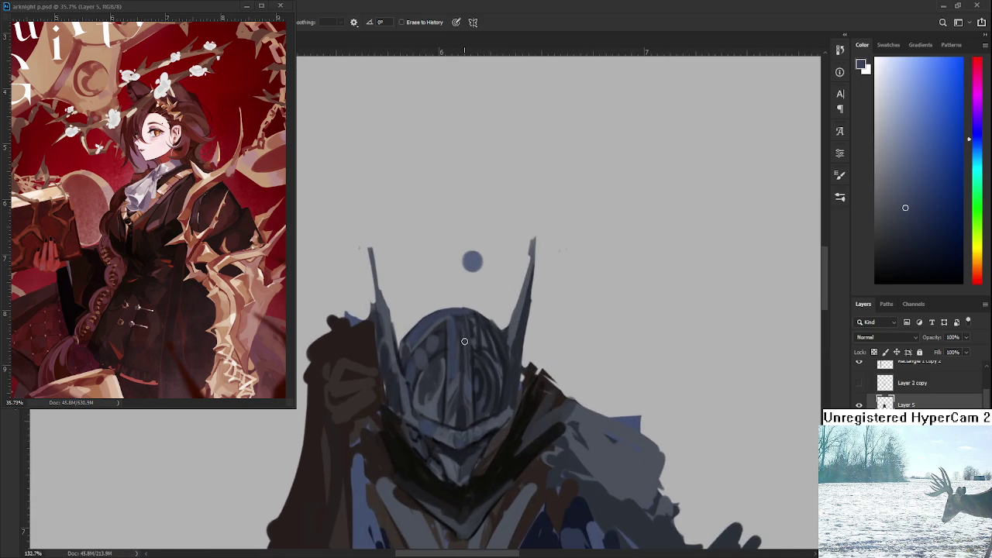
scroll(469, 341, down, 2)
key(b)
Sample several darker and lighter helmet tones for shading
alt+click(442, 386)
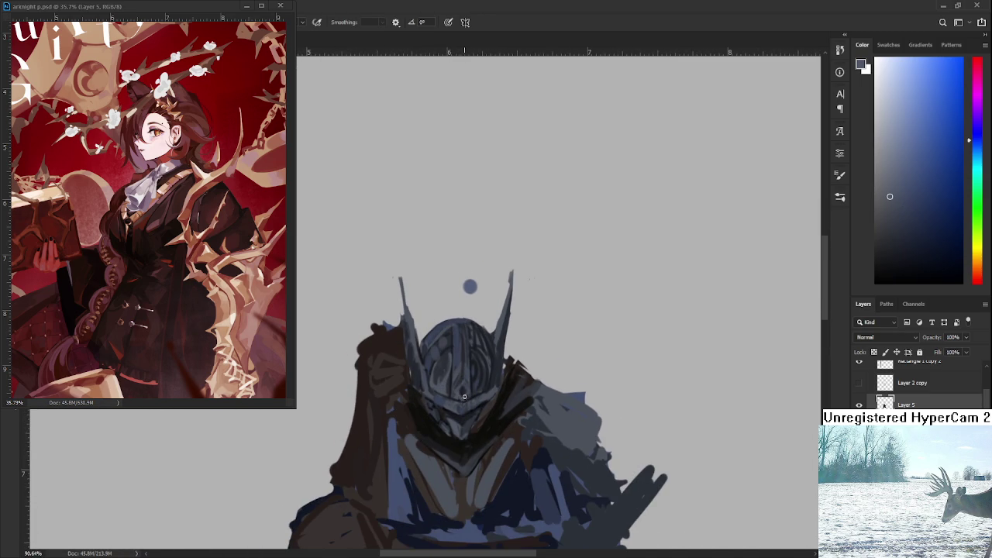
alt+click(466, 388)
alt+click(465, 386)
alt+click(463, 383)
Erase the small blue dot above the helmet
scroll(505, 364, up, 2)
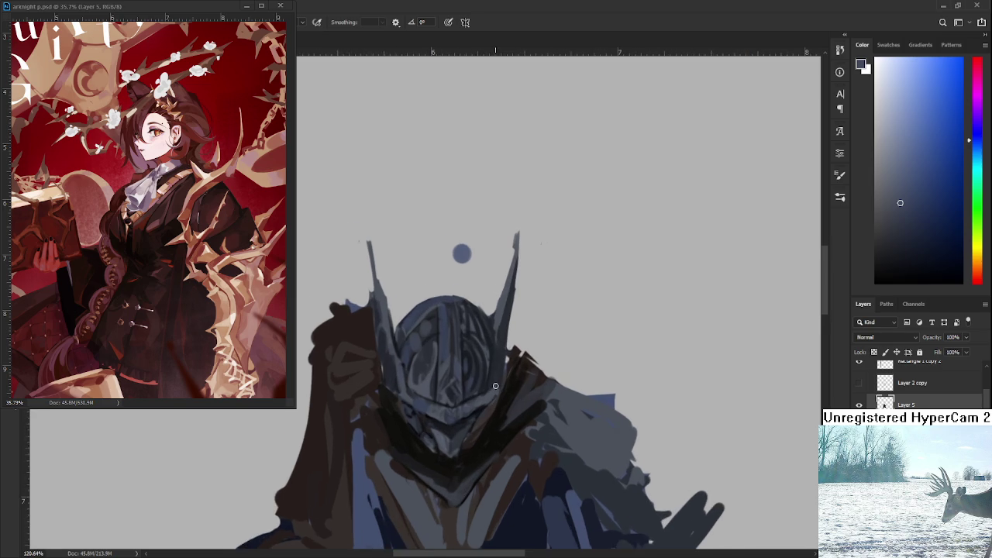
scroll(506, 364, up, 2)
scroll(505, 364, down, 1)
key(e)
drag(470, 304, 454, 299)
key(b)
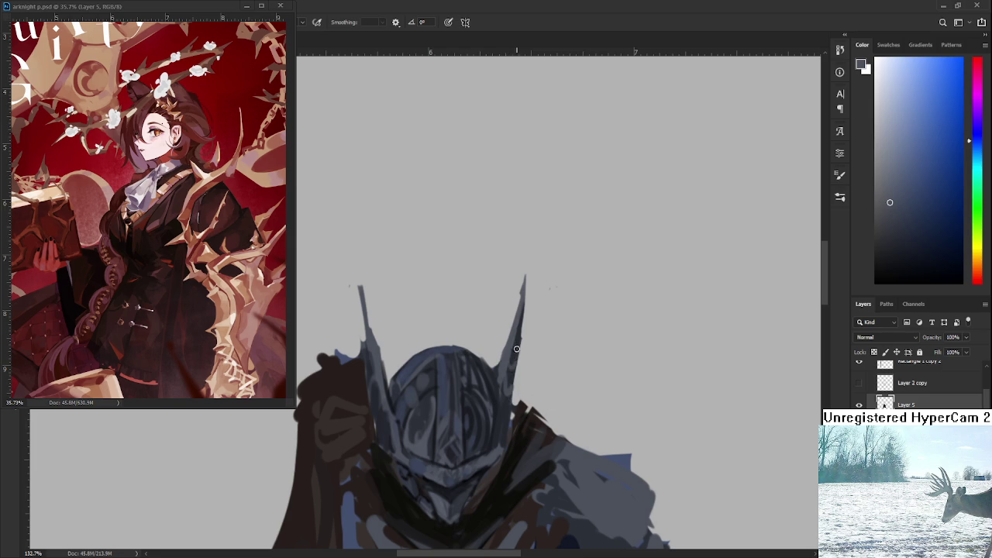
scroll(517, 349, down, 2)
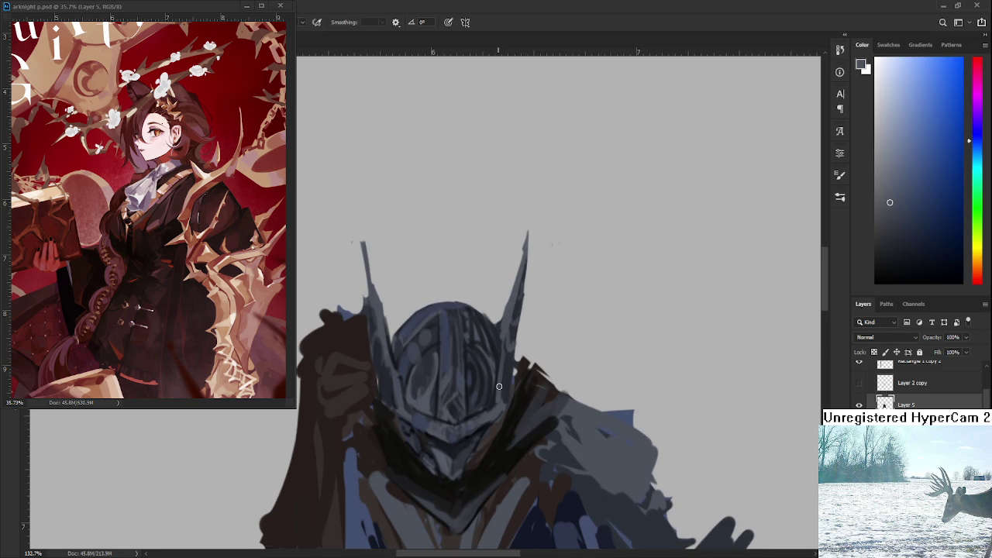
Sample grey tones from the helmet, settling on a dark reddish painting colour
alt+click(510, 366)
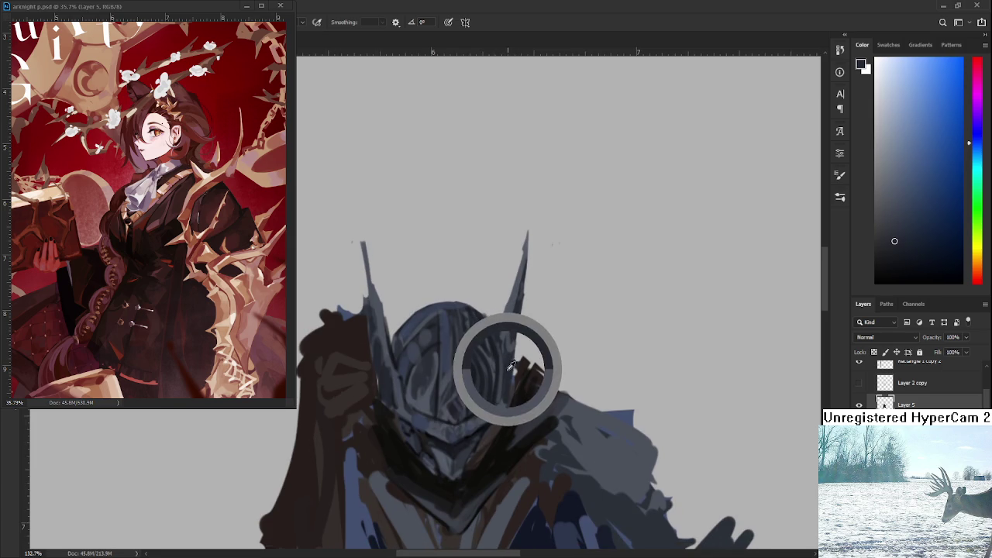
alt+click(507, 375)
alt+click(511, 353)
scroll(511, 344, down, 2)
scroll(510, 341, down, 1)
alt+click(514, 319)
alt+click(510, 325)
alt+click(502, 345)
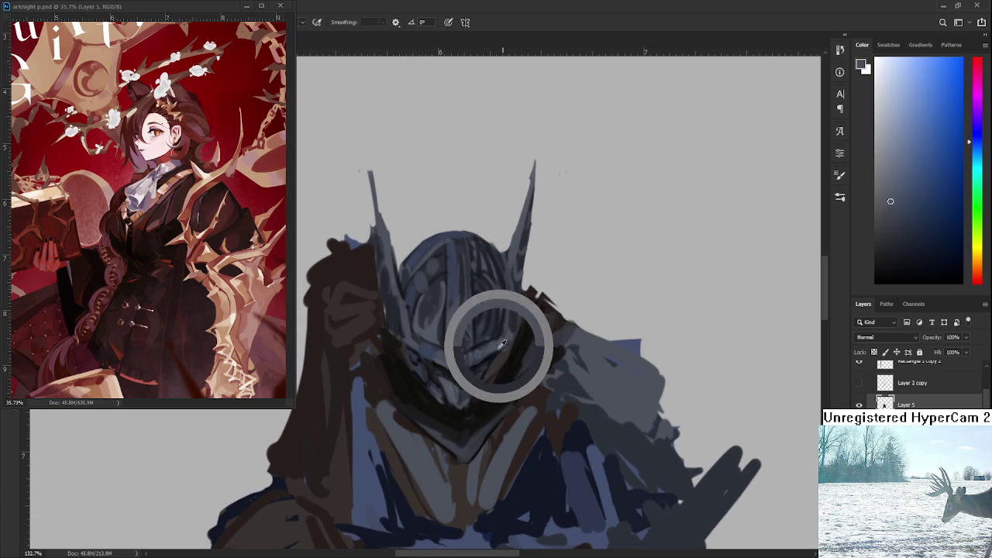
alt+click(514, 333)
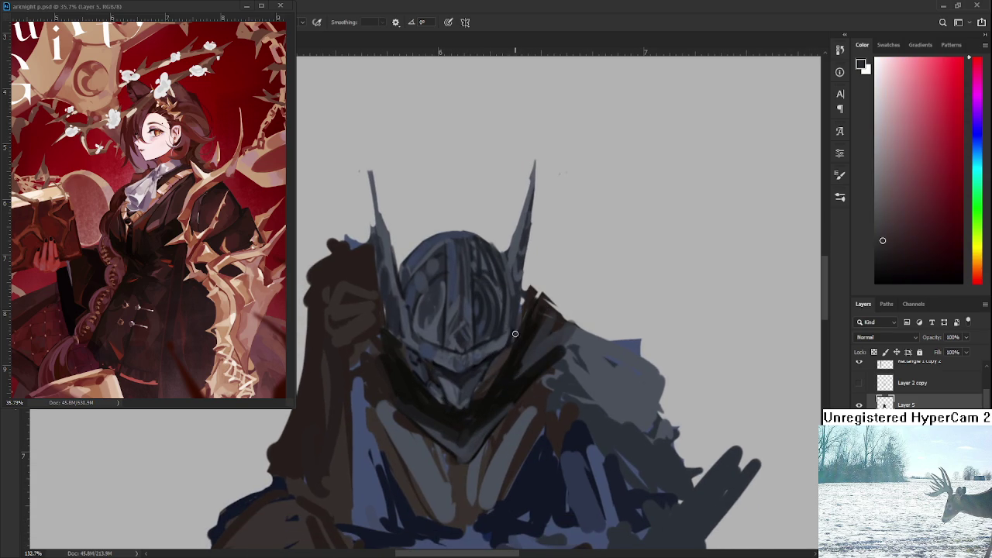
Sample blue and dark reddish-brown tones from the helmet and knight
scroll(515, 335, down, 1)
alt+click(476, 365)
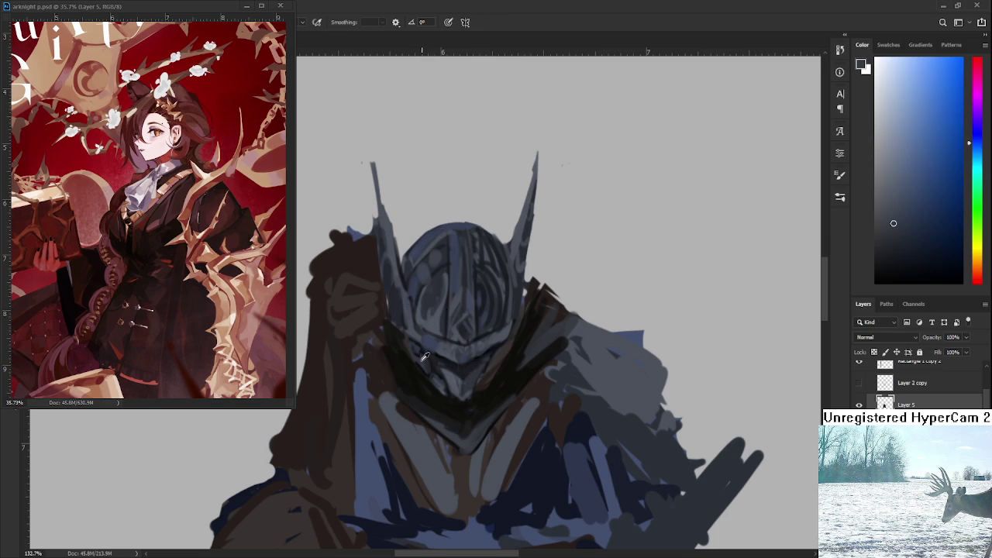
alt+click(495, 372)
alt+click(487, 375)
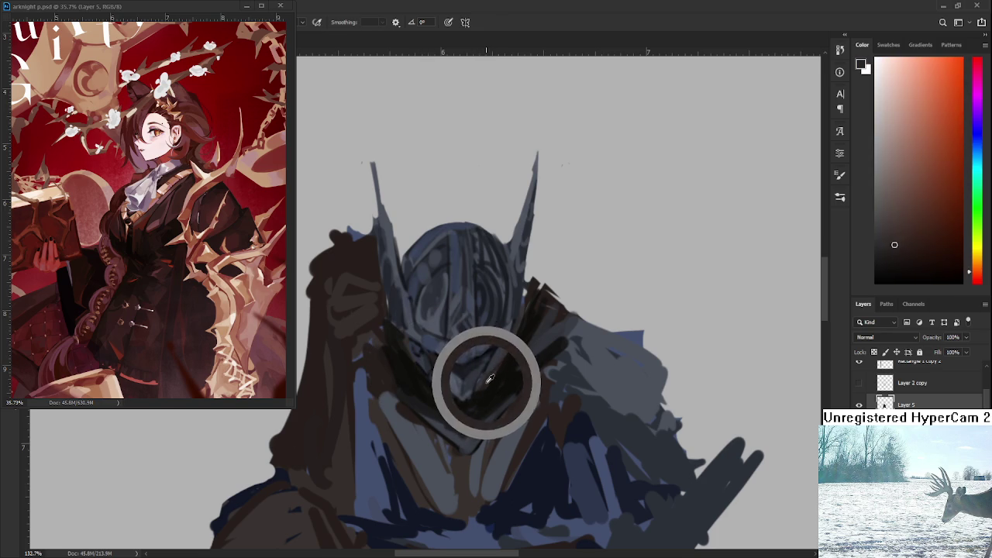
alt+click(485, 374)
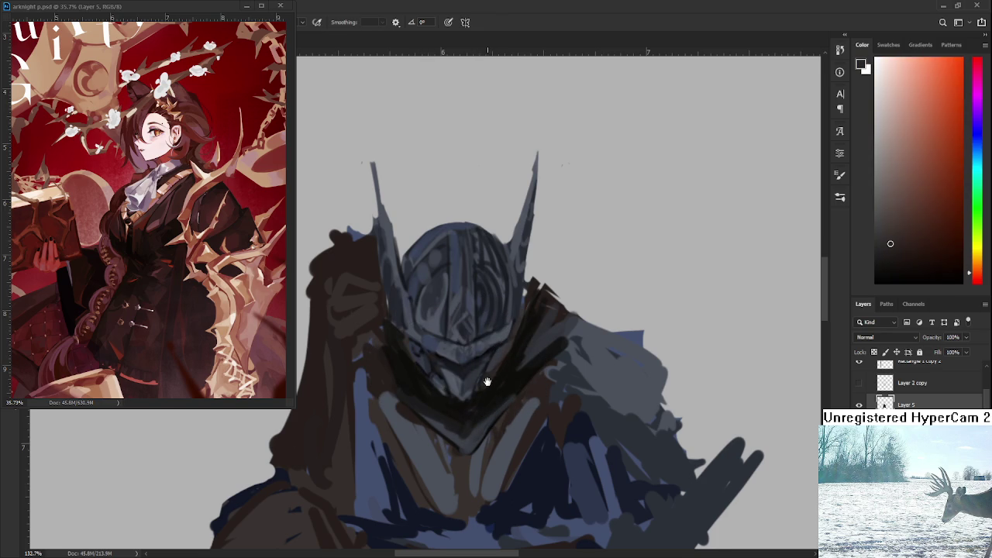
scroll(505, 387, down, 2)
scroll(505, 386, down, 3)
scroll(500, 386, down, 2)
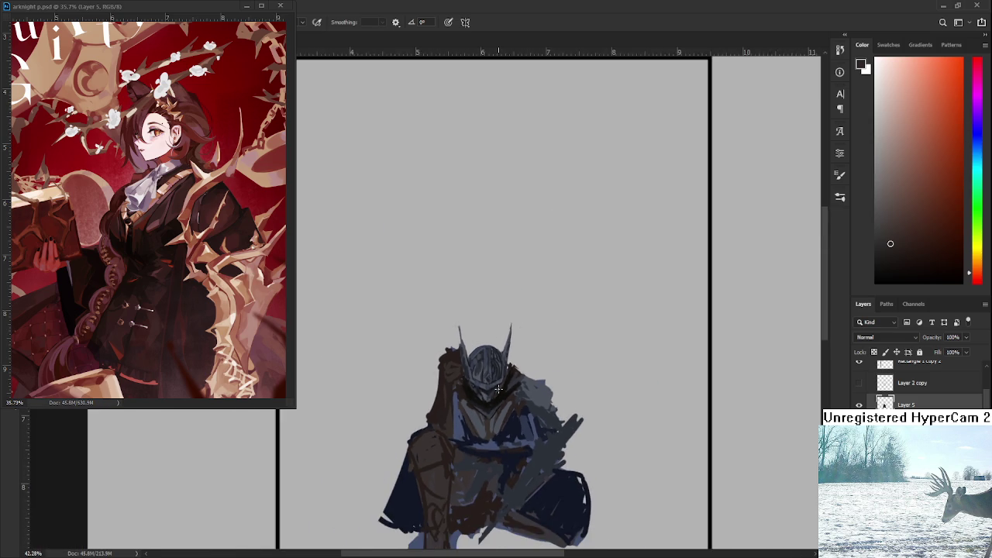
Sample blue-greys from the helmet and right horn, ending on a lighter blue-grey
scroll(499, 385, up, 1)
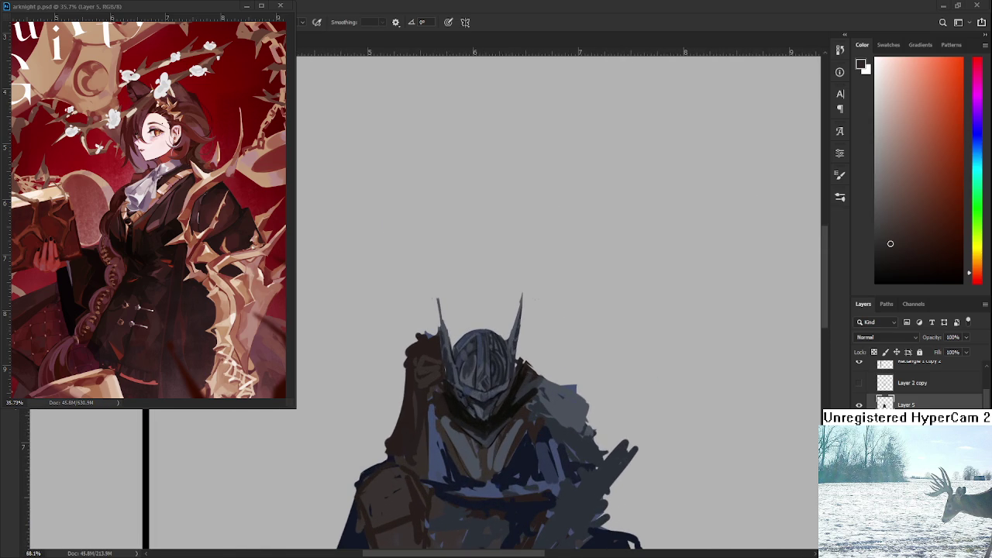
scroll(537, 345, up, 3)
scroll(538, 345, up, 2)
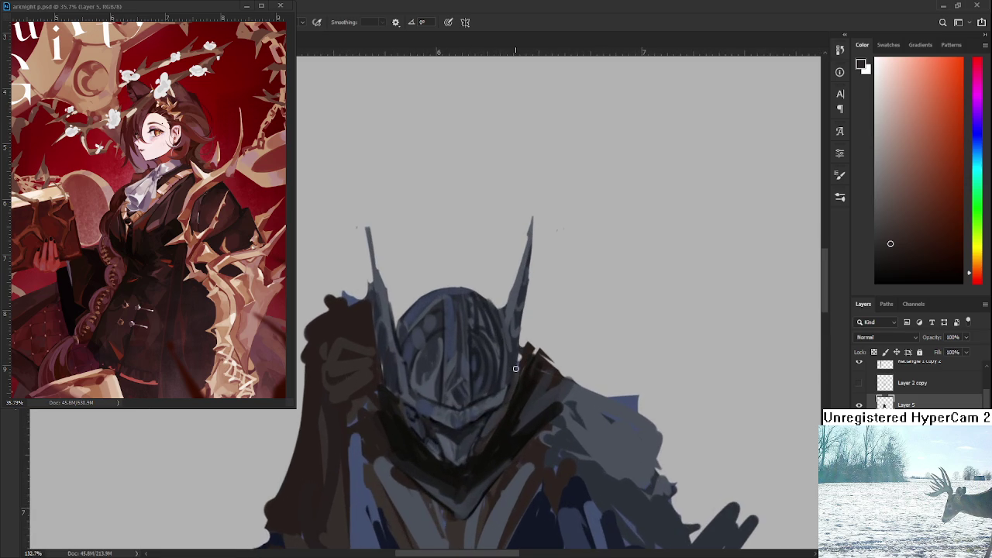
scroll(537, 345, down, 1)
scroll(537, 345, down, 1)
alt+click(537, 345)
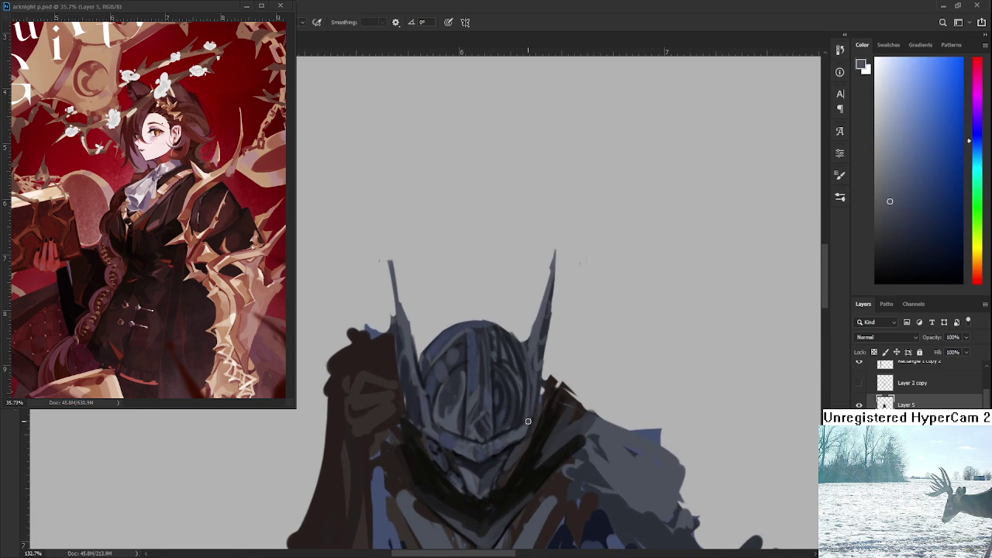
alt+click(531, 347)
alt+click(432, 381)
alt+click(406, 398)
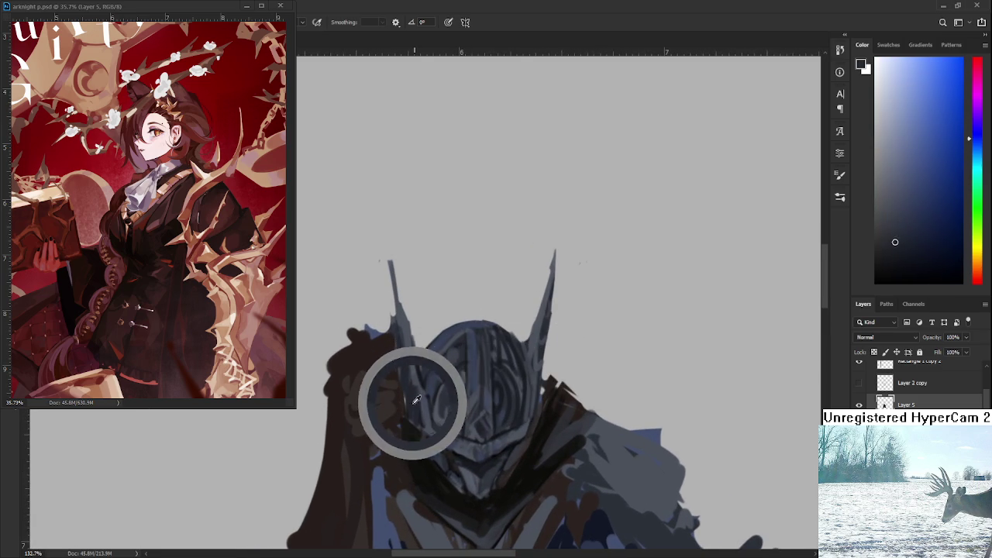
alt+click(538, 334)
alt+click(534, 361)
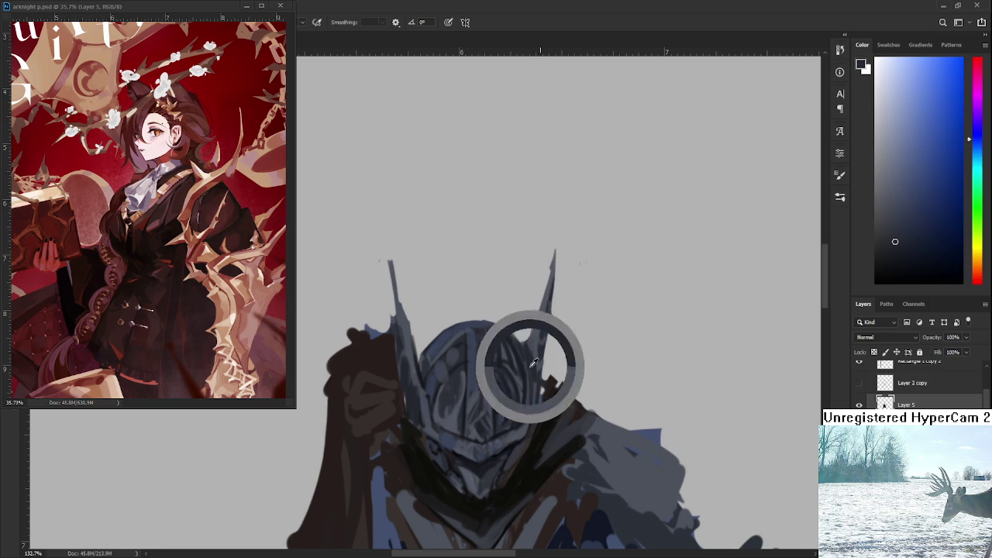
alt+click(532, 349)
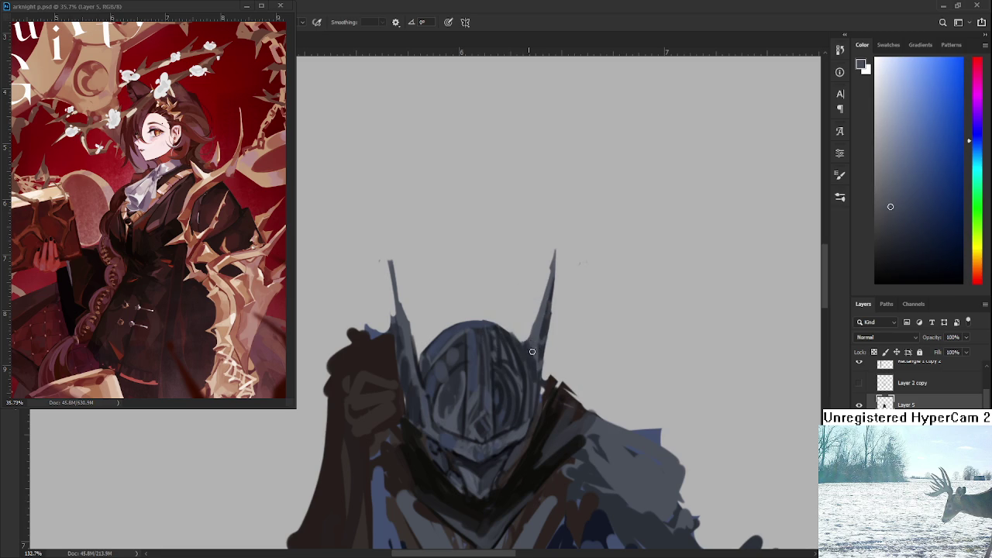
scroll(485, 347, down, 3)
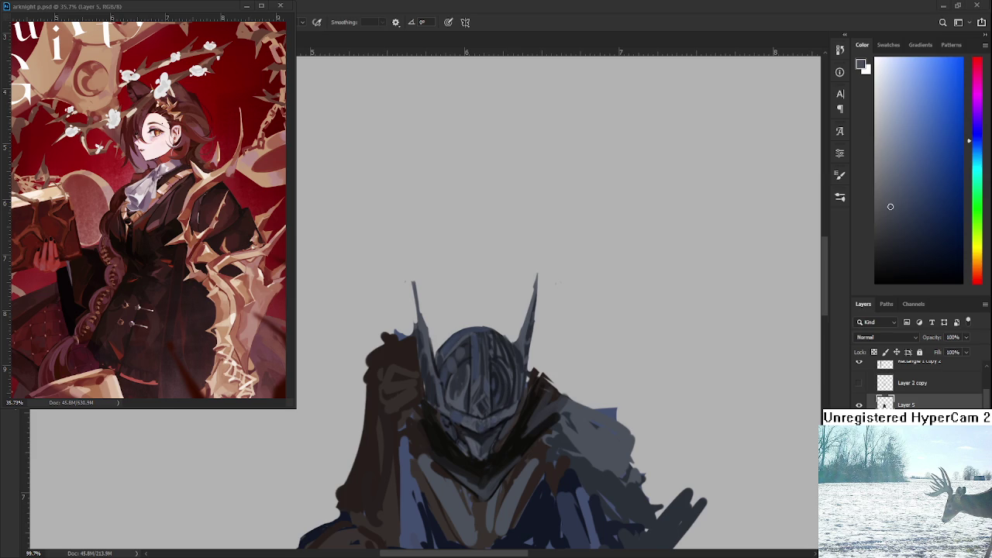
Frame the helmet spikes and sample darker and lighter blue-greys from the helmet
drag(517, 362, 505, 348)
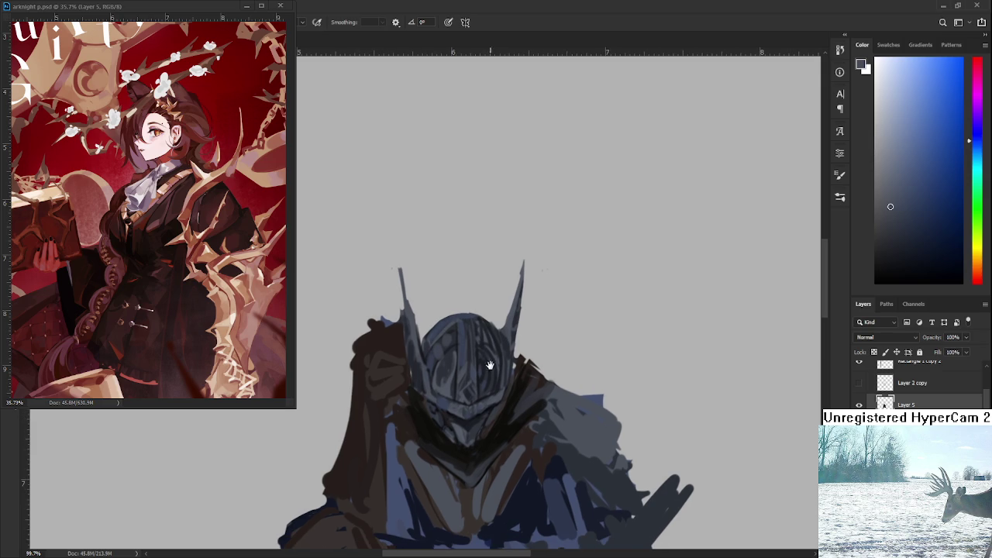
alt+click(505, 346)
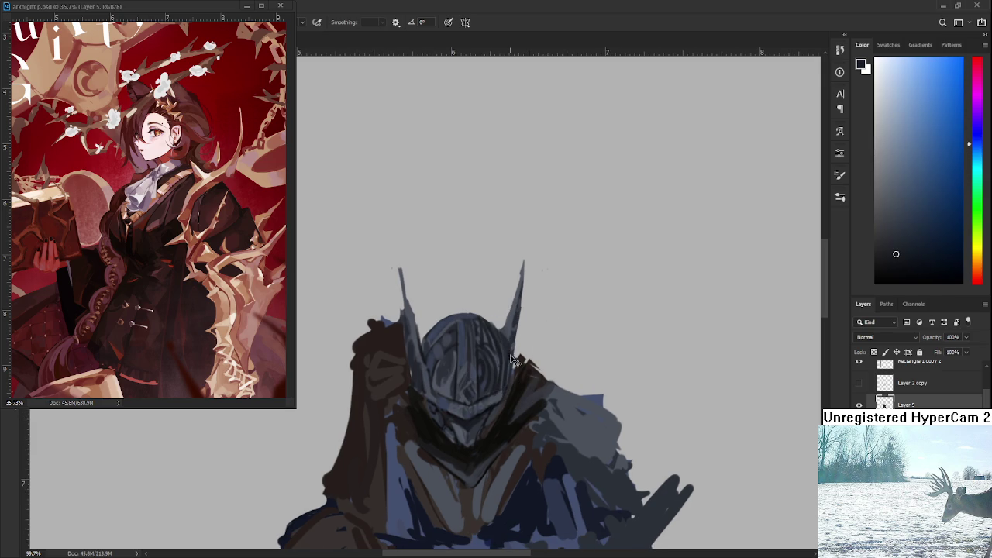
drag(522, 300, 511, 358)
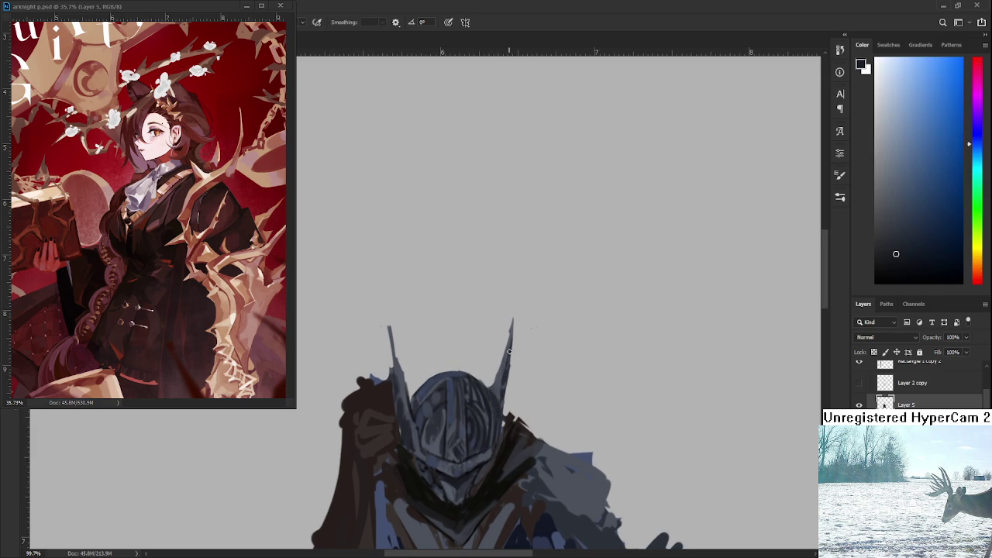
key(e)
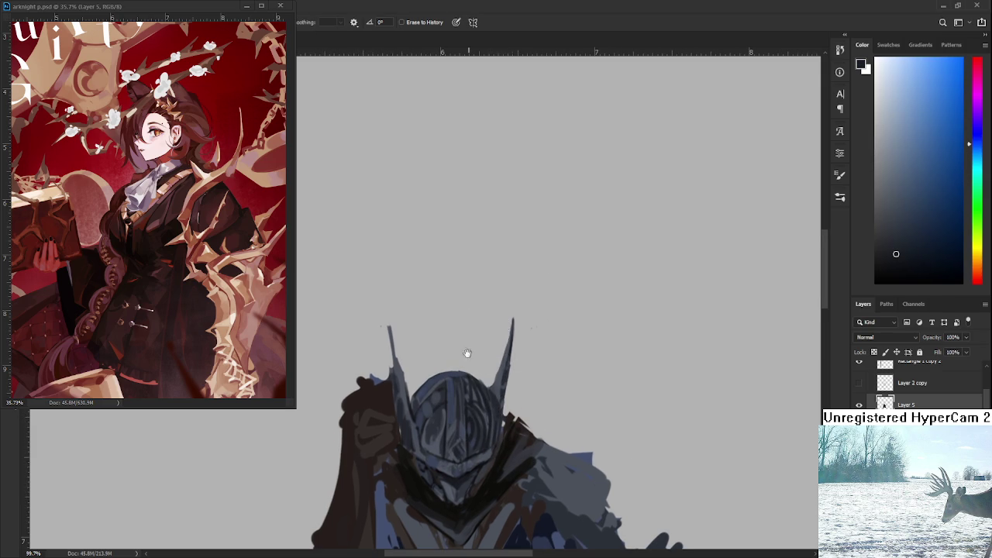
drag(467, 353, 504, 342)
key(b)
alt+click(438, 356)
Erase stray marks along the left helmet spike's outline, then pan to the lower body
key(e)
drag(427, 315, 437, 361)
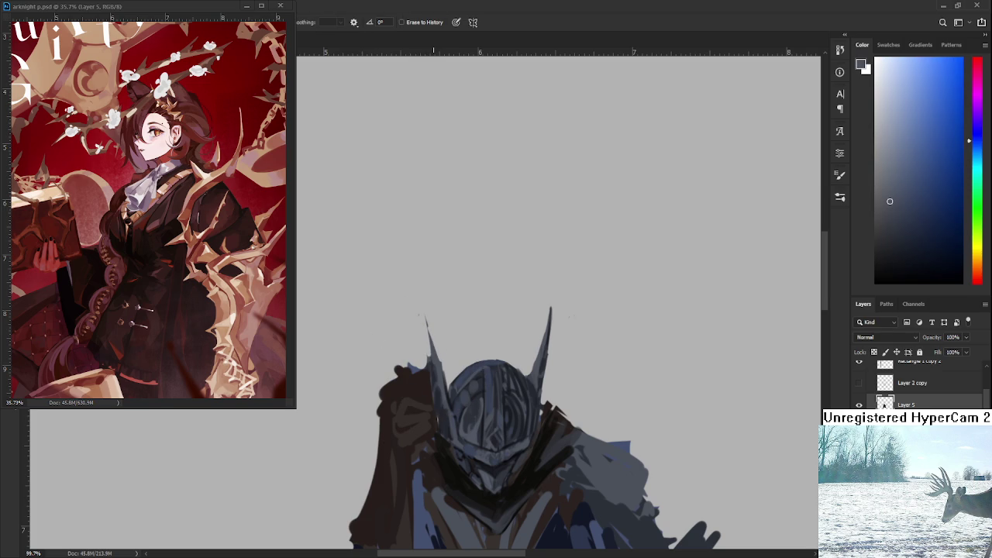
drag(441, 421, 425, 361)
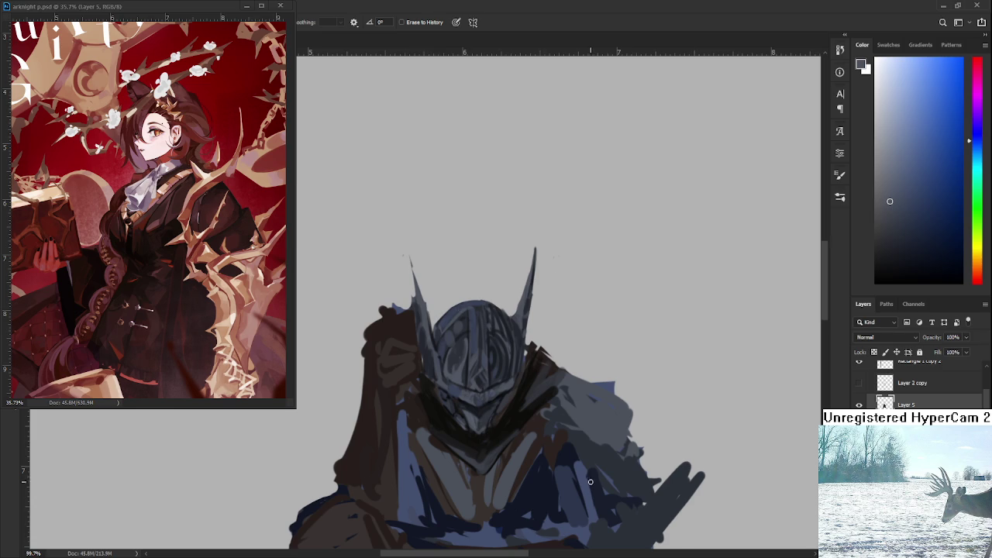
scroll(580, 465, down, 4)
drag(580, 465, 556, 403)
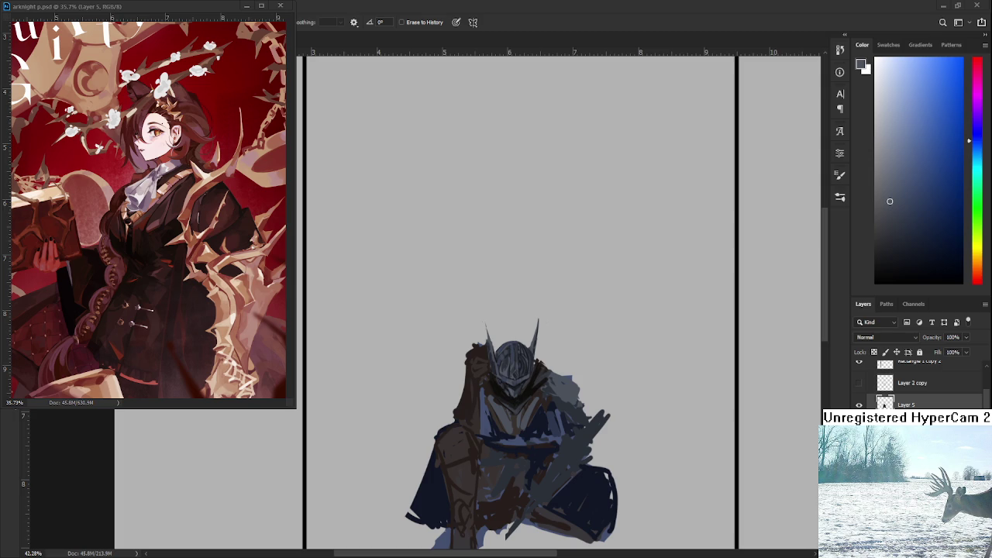
scroll(516, 426, up, 5)
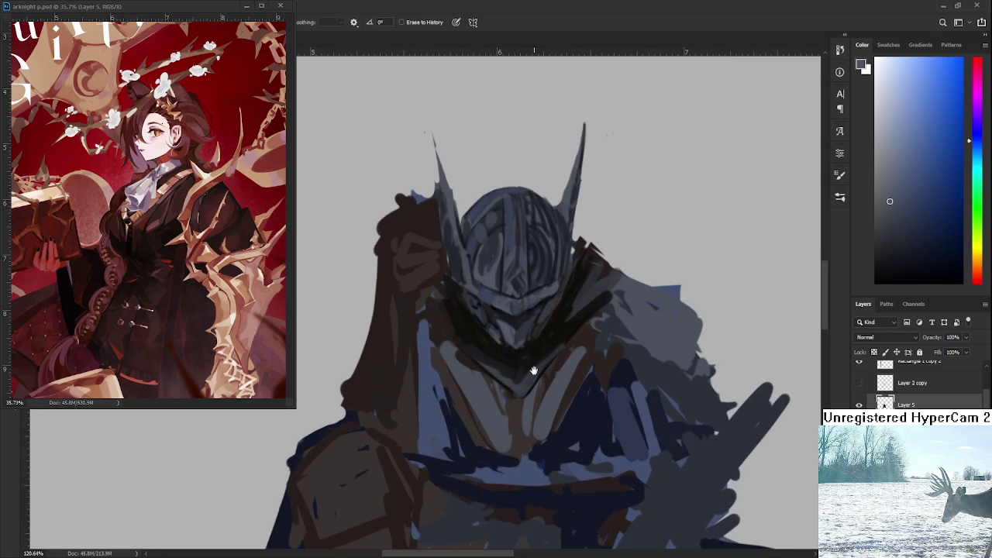
Sample near-black, dark blue, olive and brown tones from the collar and armour
drag(535, 370, 512, 433)
key(b)
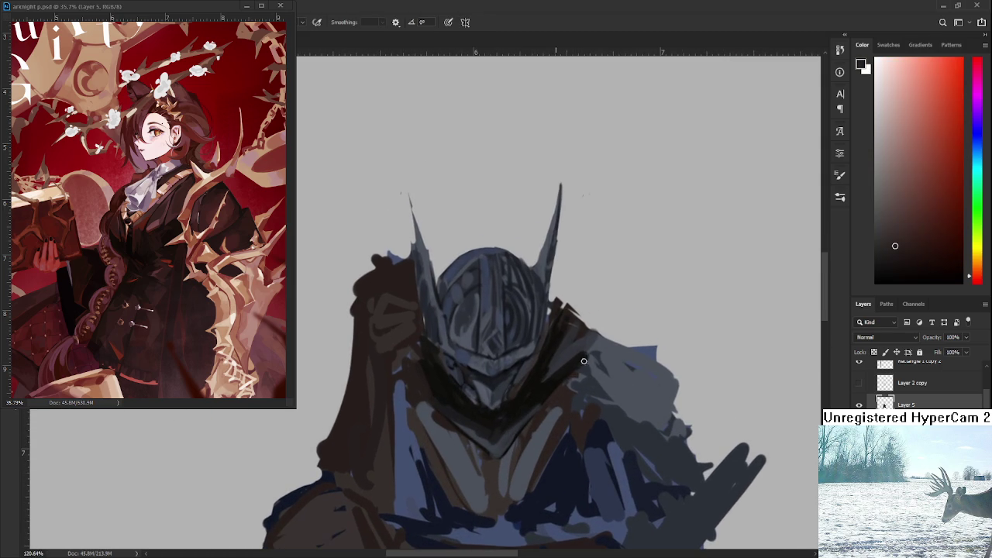
alt+click(546, 386)
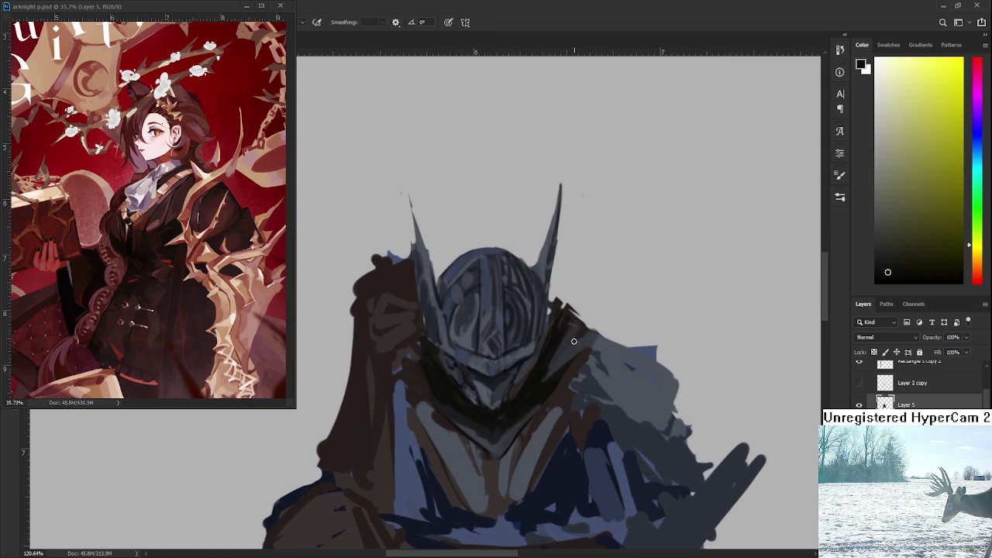
alt+click(582, 355)
alt+click(579, 349)
scroll(534, 390, down, 3)
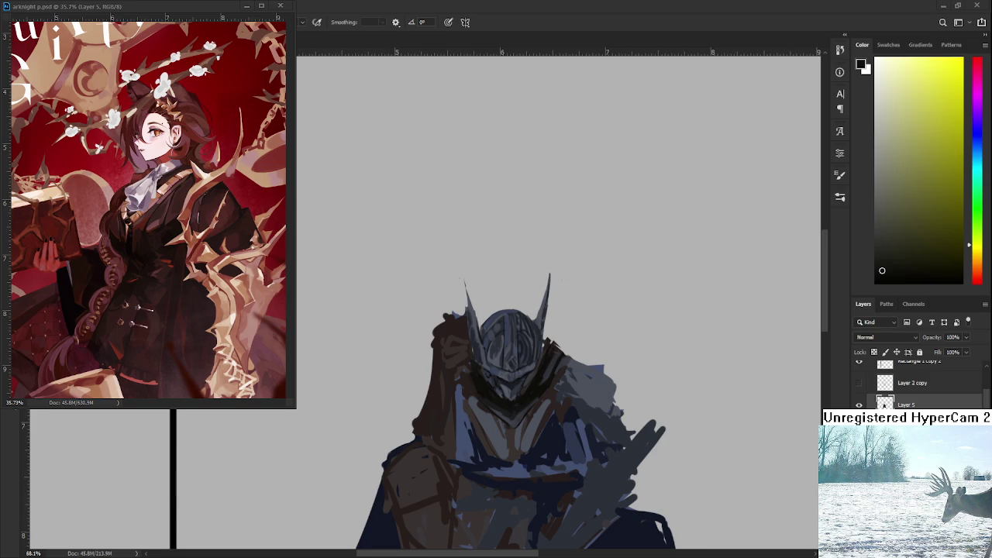
alt+click(493, 395)
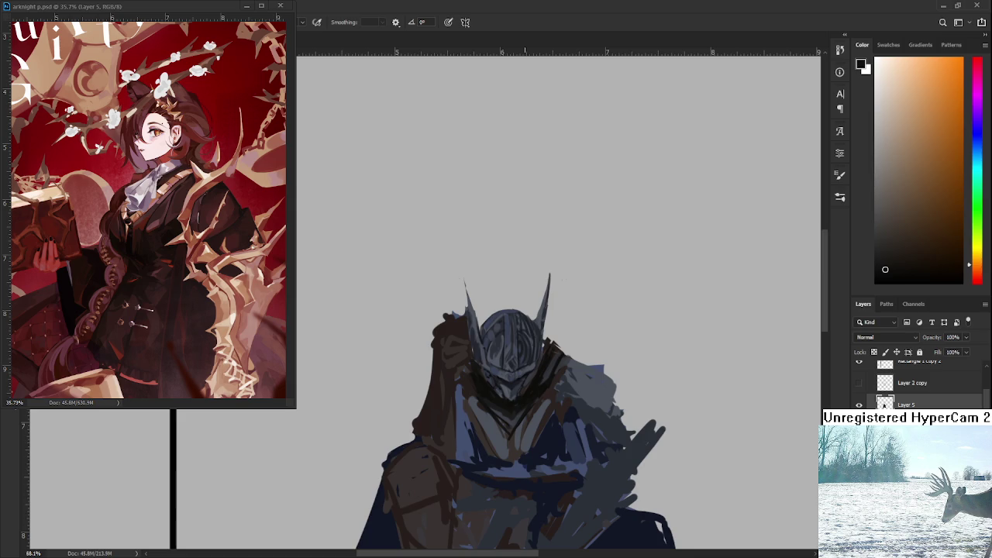
scroll(532, 397, up, 5)
alt+click(419, 388)
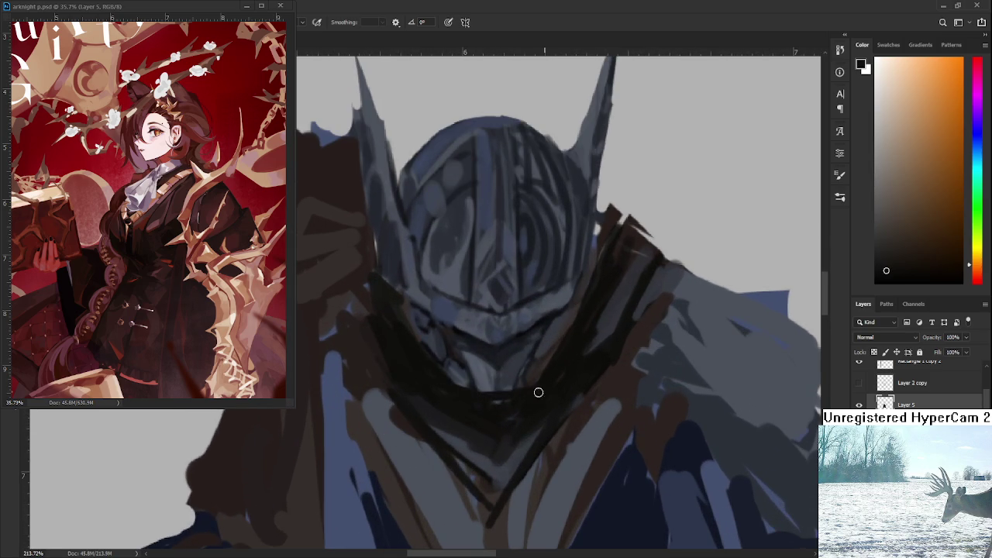
Paint grey and brown strokes across the dark collar below the helmet
drag(568, 362, 510, 406)
alt+click(558, 365)
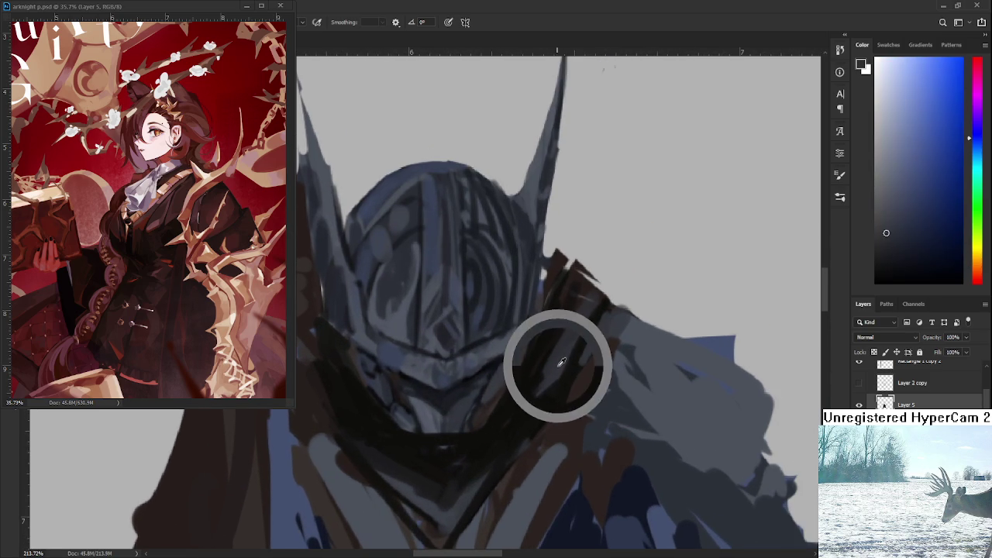
mouse_move(411, 444)
mouse_down()
mouse_move(449, 450)
mouse_move(505, 416)
mouse_move(496, 446)
mouse_up()
alt+click(539, 399)
drag(543, 394, 479, 454)
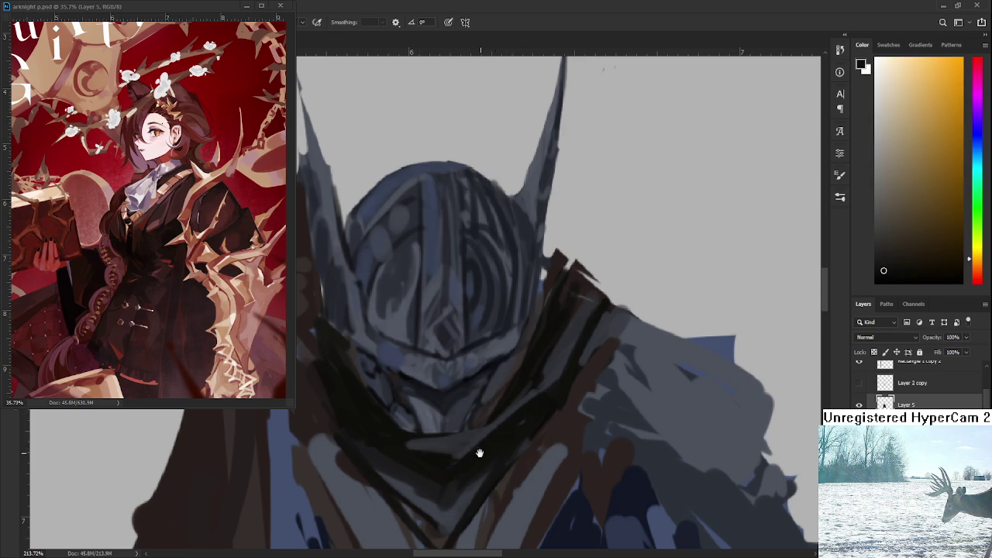
Sample armour, dark blue and dark brown tones from the figure
scroll(478, 454, down, 2)
scroll(551, 424, down, 2)
scroll(551, 424, down, 1)
scroll(471, 412, down, 1)
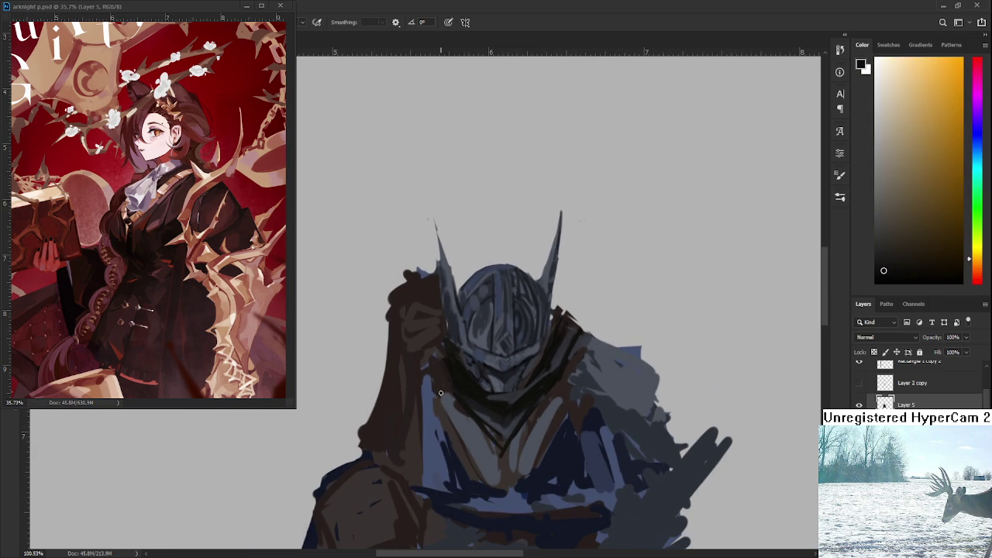
alt+click(477, 384)
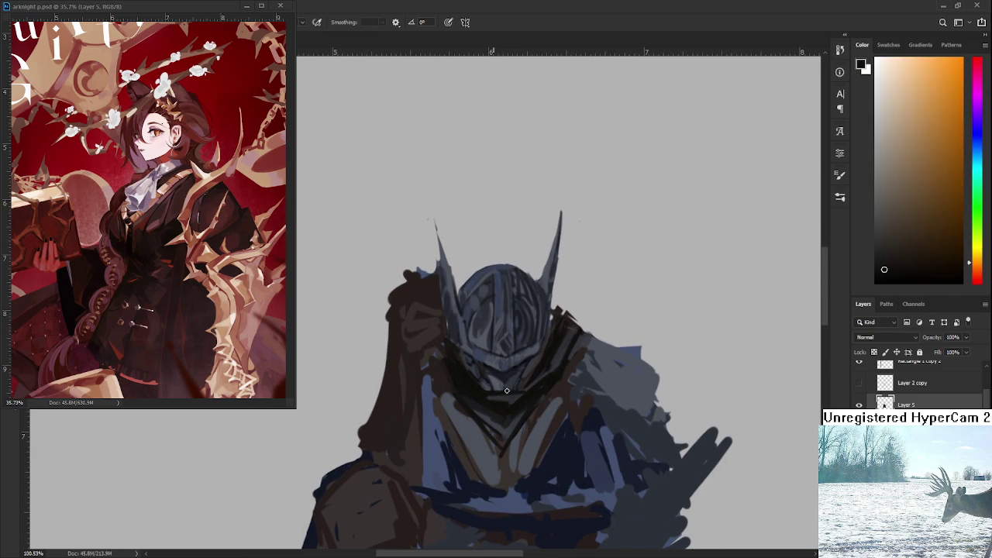
alt+click(509, 399)
alt+click(538, 389)
scroll(503, 401, down, 5)
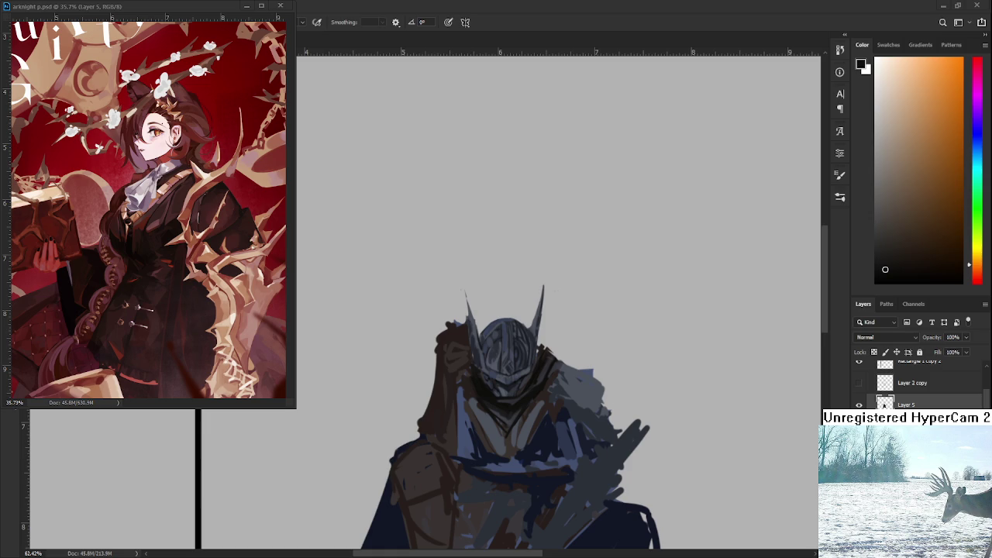
Zoom out to the whole knight and start a free transform on its layer
scroll(533, 375, up, 5)
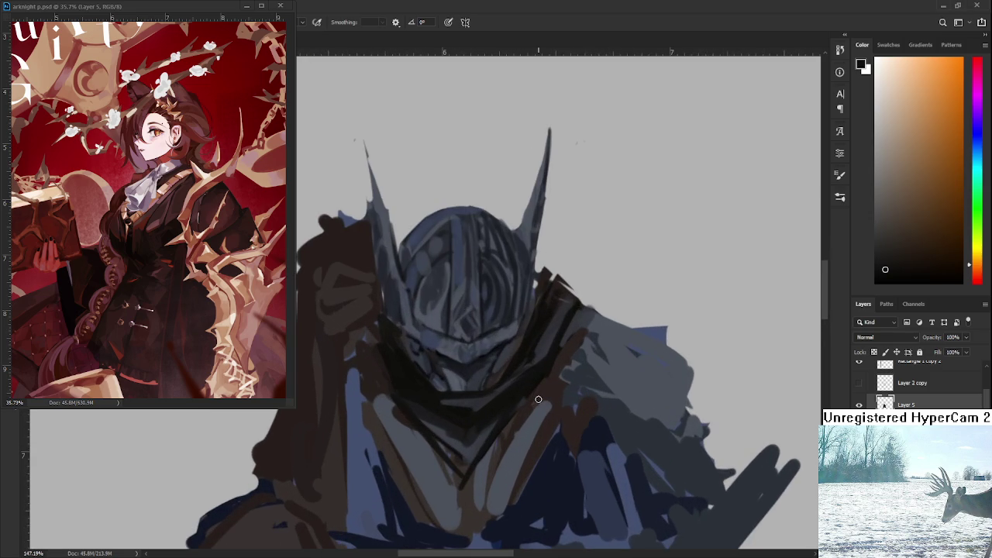
scroll(439, 403, down, 2)
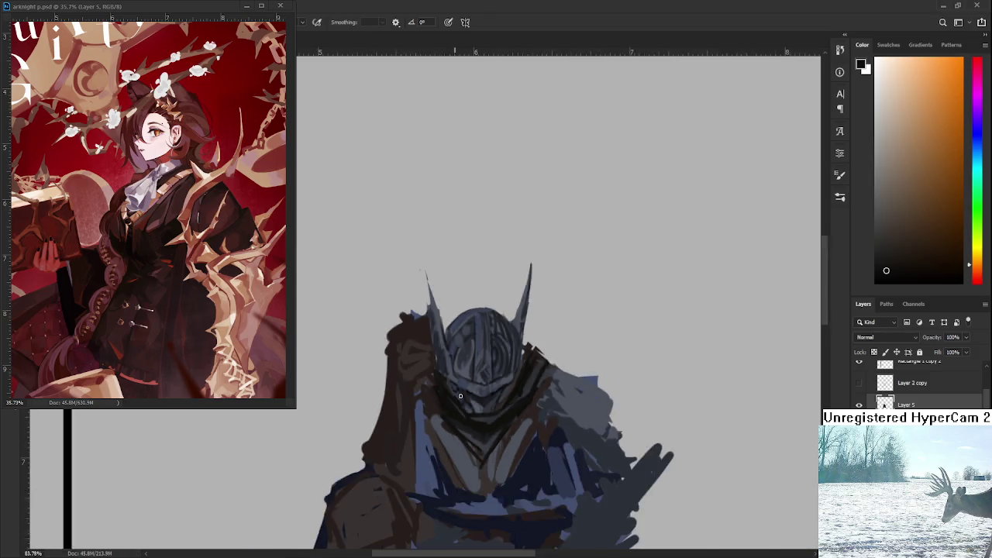
scroll(440, 403, down, 1)
scroll(445, 411, down, 2)
scroll(449, 417, up, 1)
scroll(448, 416, up, 2)
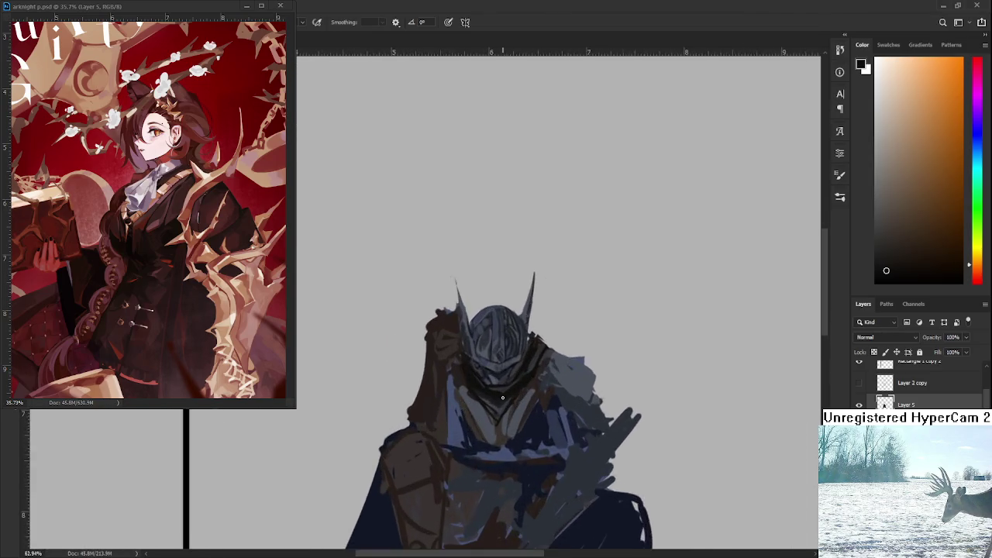
scroll(448, 416, down, 4)
key(ctrl+t)
scroll(489, 372, up, 2)
Narrow the knight slightly, shift it right and commit the transform
drag(569, 432, 533, 450)
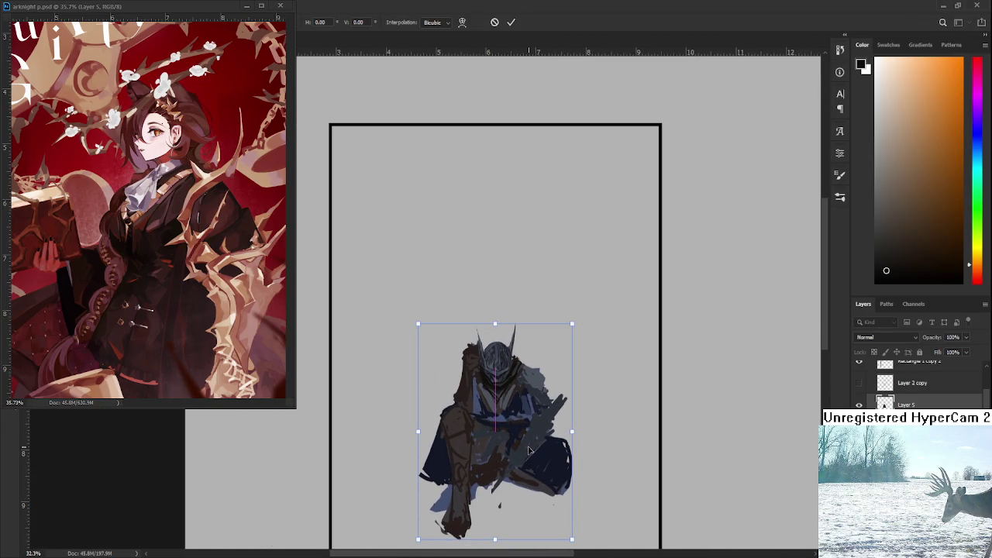
key(Return)
scroll(515, 403, up, 1)
scroll(511, 386, up, 2)
scroll(510, 386, up, 2)
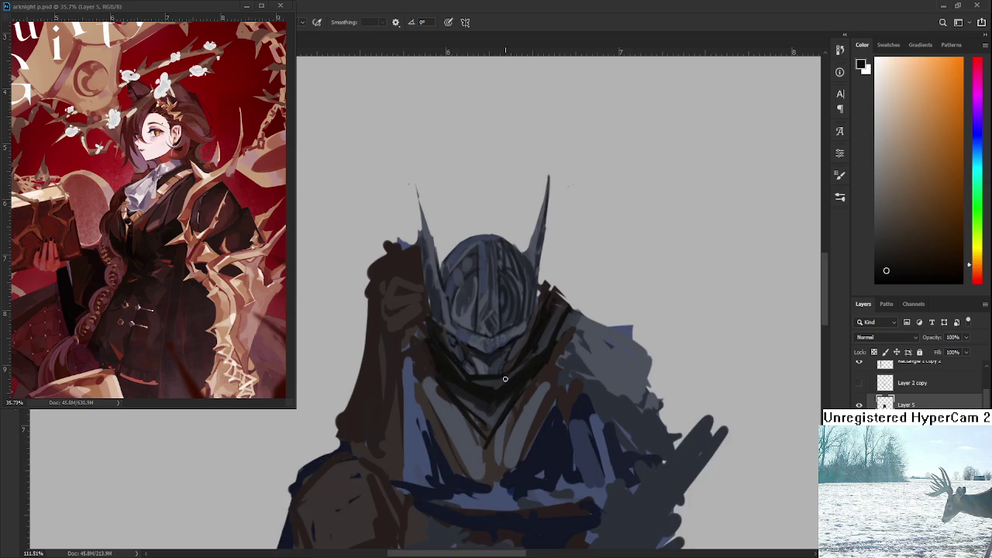
scroll(511, 386, up, 2)
scroll(492, 460, down, 1)
scroll(493, 461, down, 1)
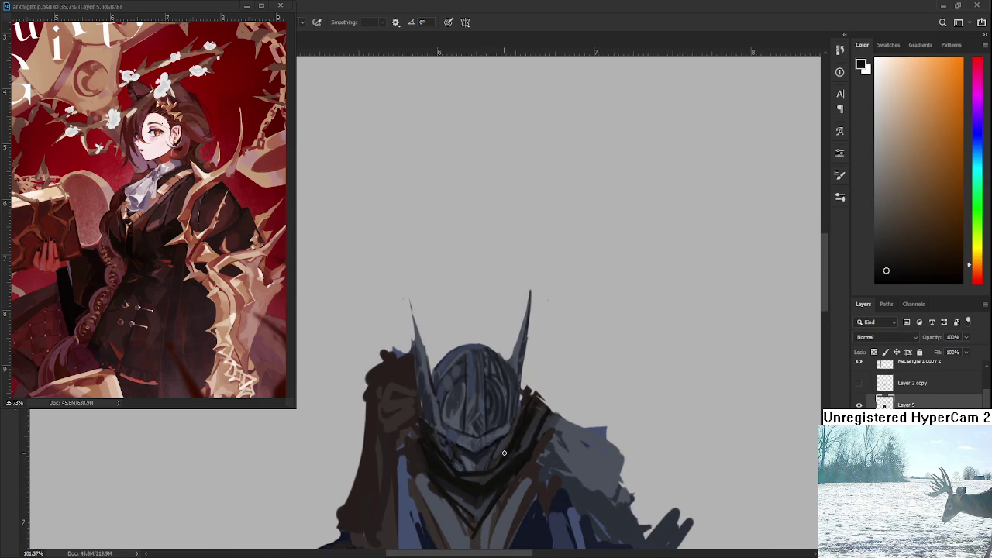
scroll(512, 434, up, 1)
Sample the helmet's dark blue-grey and switch to the Eraser
alt+click(516, 347)
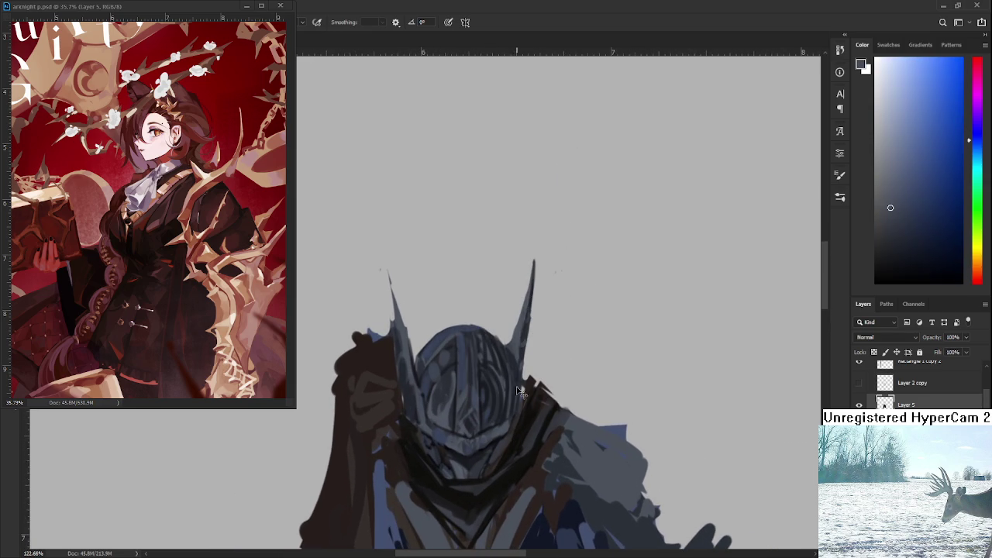
key(e)
scroll(511, 434, down, 5)
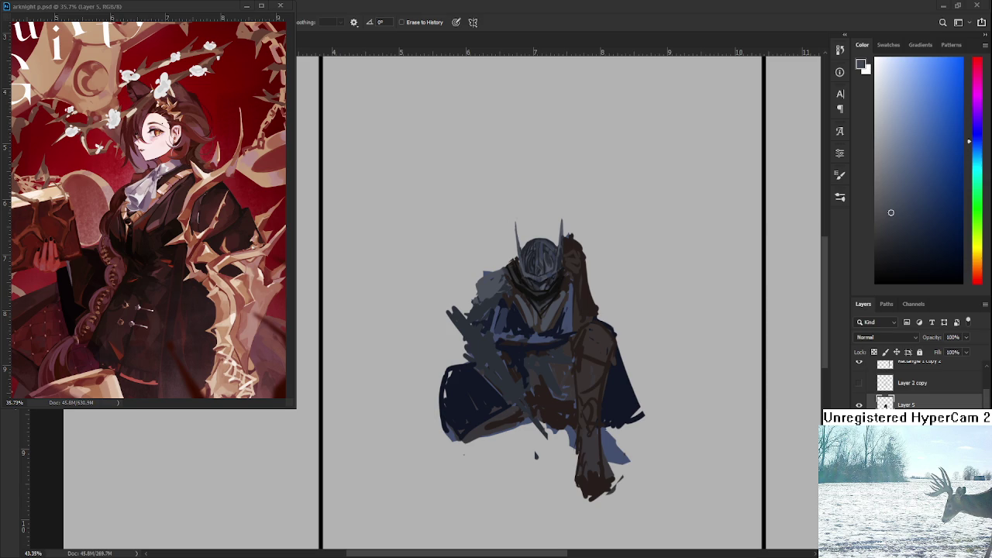
Paint a short dark brown stroke beneath the helmet, replacing an overlong chest stroke
scroll(540, 269, up, 5)
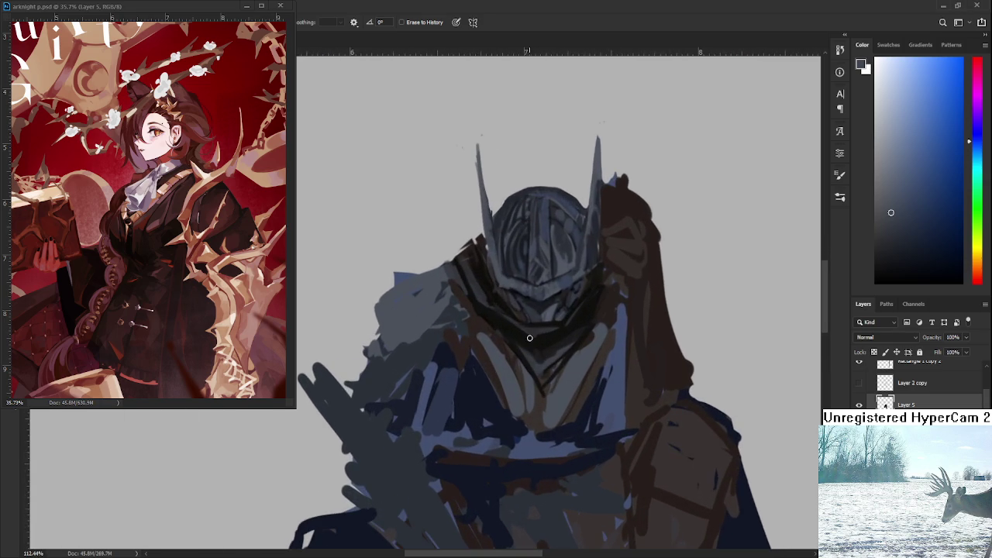
alt+click(531, 335)
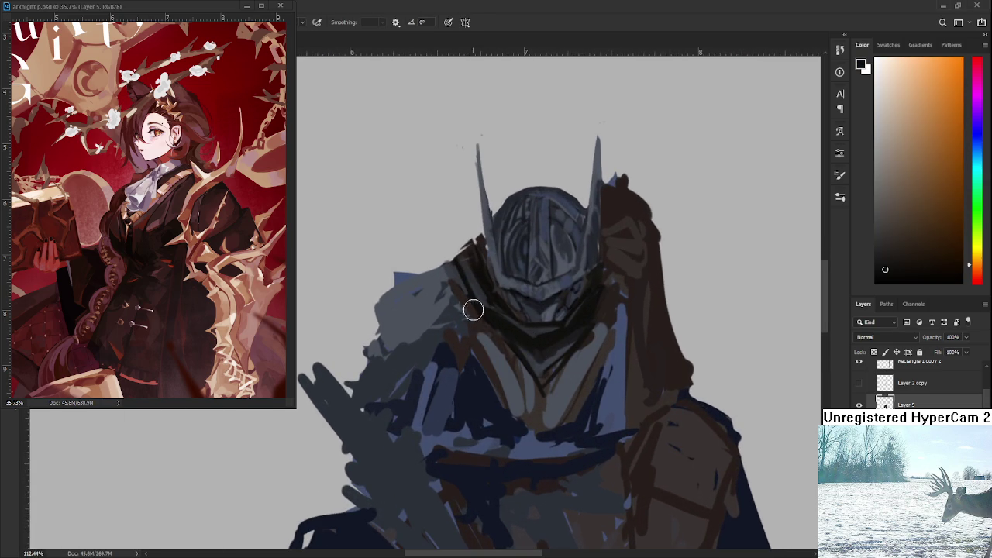
drag(470, 304, 563, 442)
key(ctrl+z)
drag(469, 298, 545, 383)
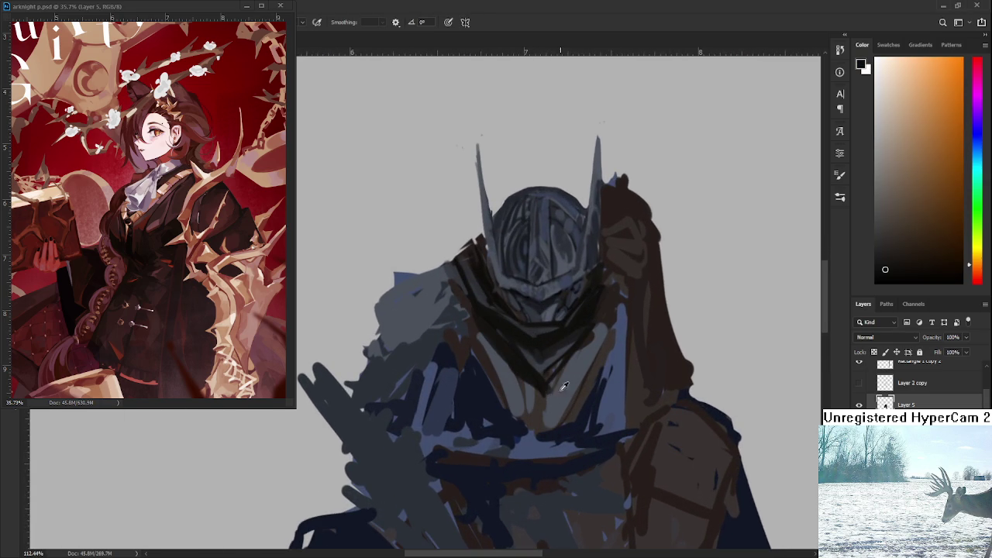
Zoom out and back in to check, sampling dark red-brown tones from the helmet
alt+click(531, 399)
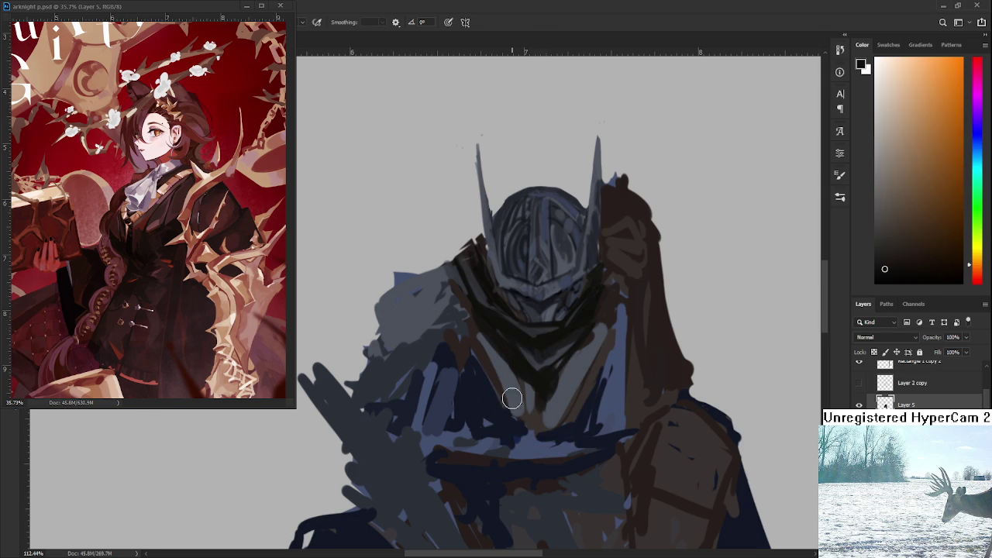
scroll(509, 399, down, 2)
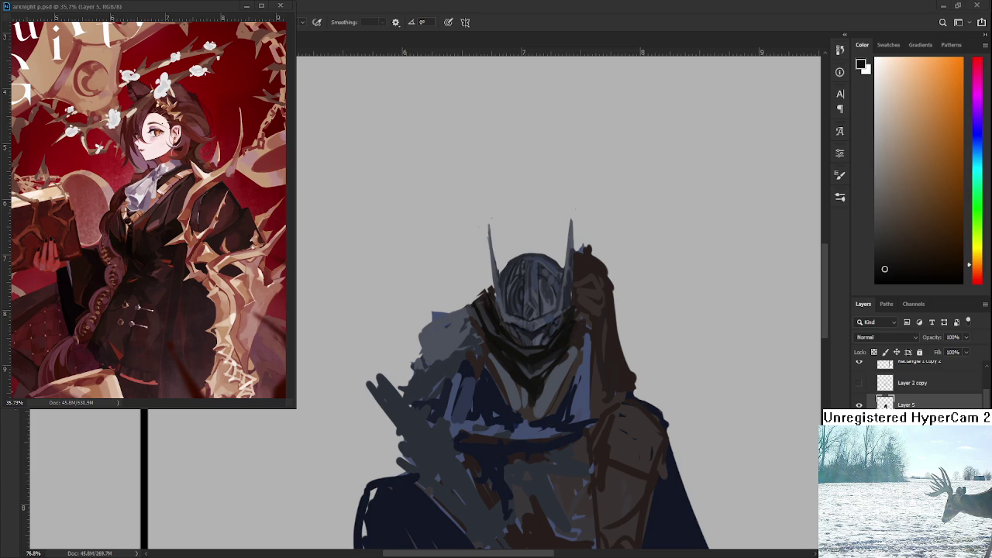
scroll(535, 338, up, 2)
scroll(543, 330, up, 2)
scroll(549, 322, up, 2)
scroll(549, 323, up, 1)
alt+click(497, 372)
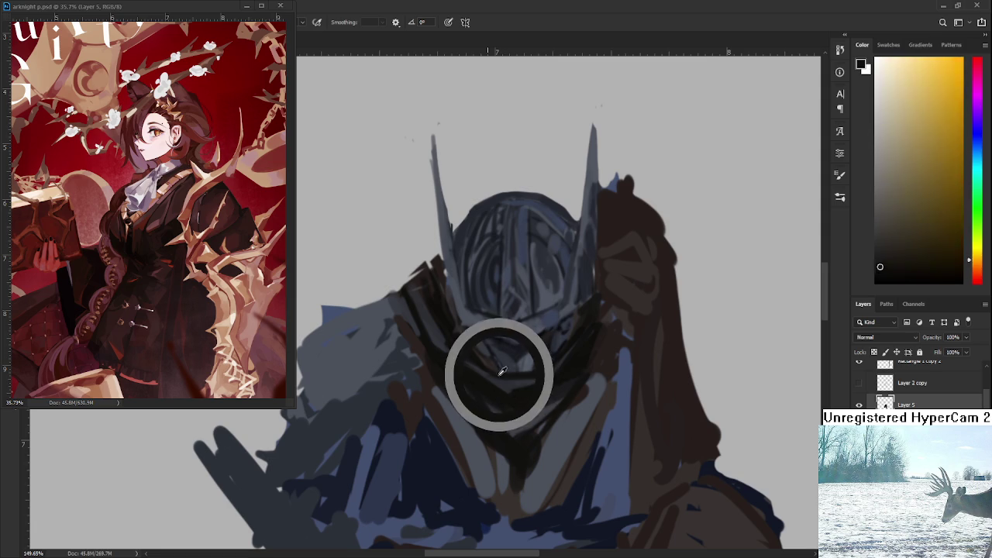
alt+click(500, 375)
alt+click(483, 368)
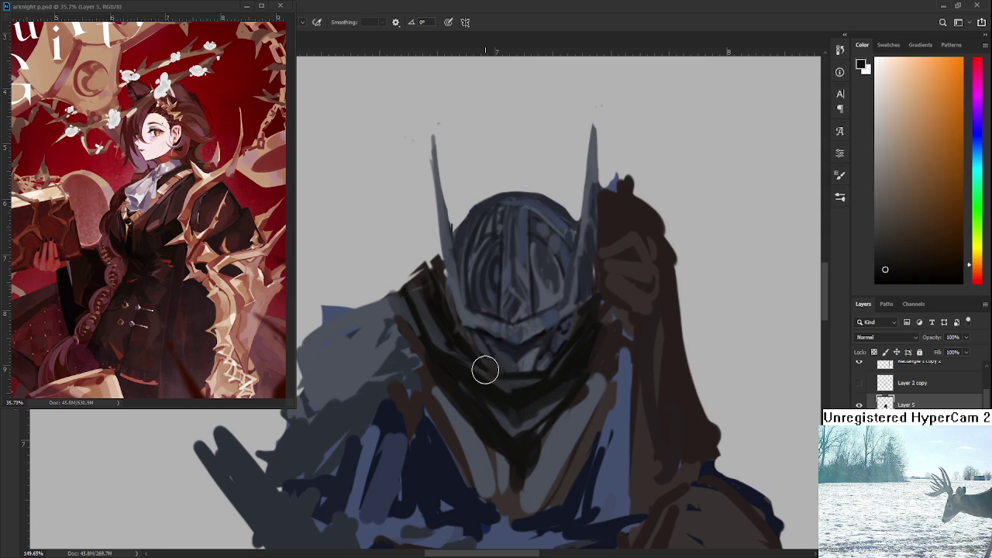
scroll(539, 379, down, 8)
scroll(539, 379, down, 2)
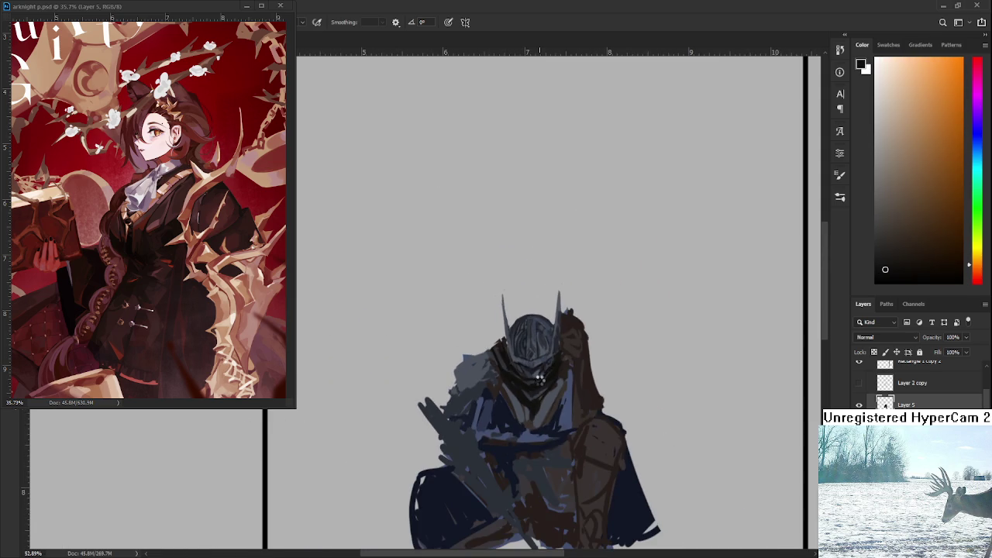
scroll(539, 379, down, 2)
scroll(539, 379, down, 2)
scroll(539, 379, up, 8)
scroll(535, 384, up, 4)
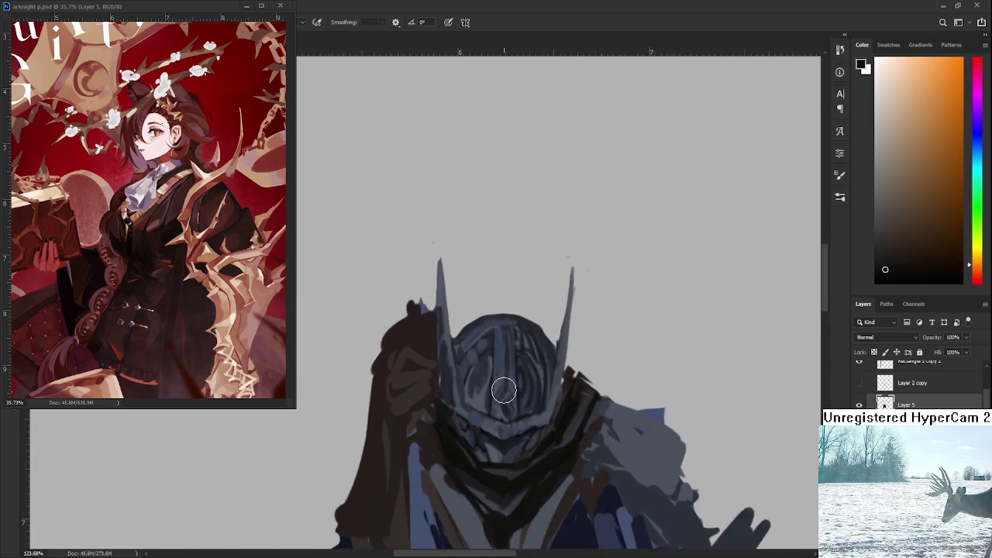
Sample a dark armour colour and darken the neck and shoulder area
scroll(527, 391, up, 2)
scroll(523, 395, down, 3)
scroll(523, 396, down, 2)
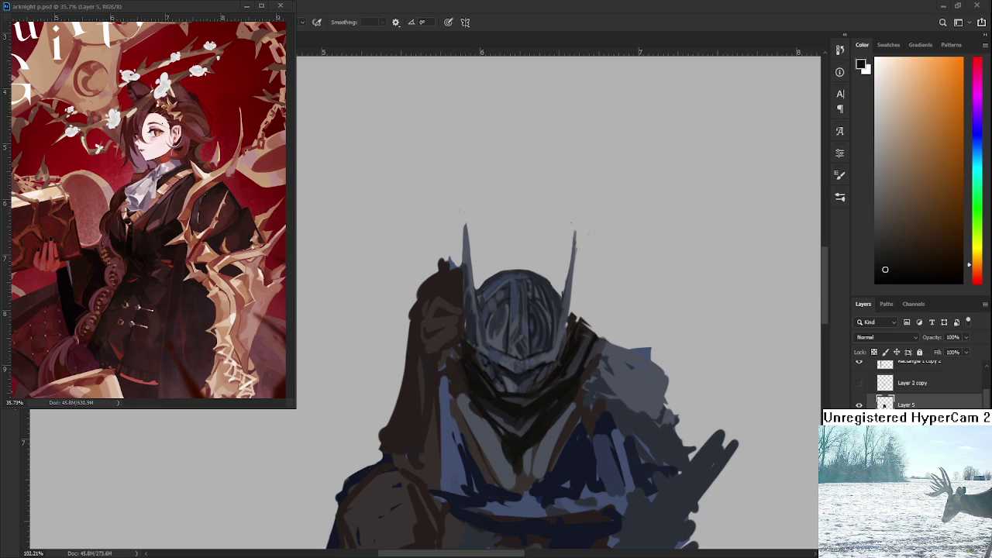
scroll(551, 392, down, 1)
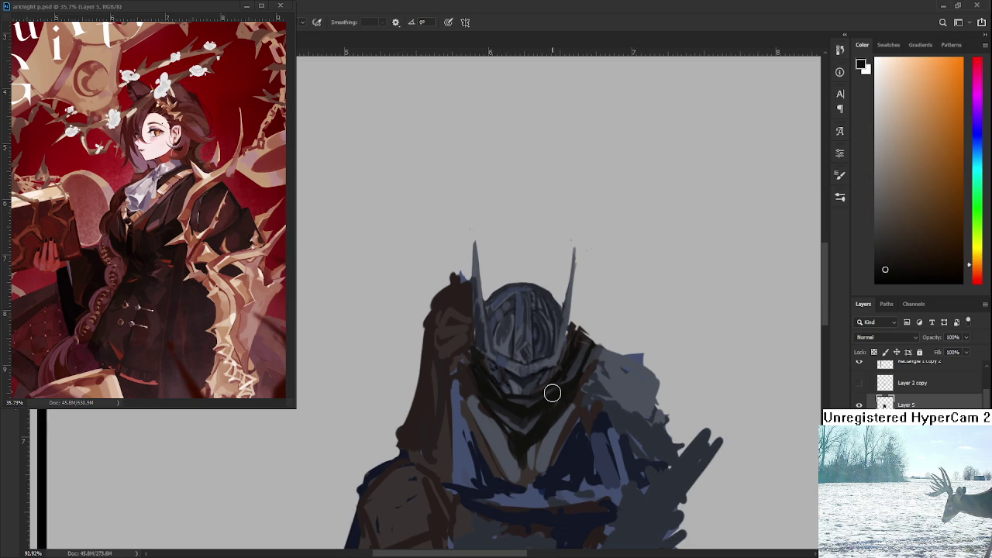
scroll(551, 393, down, 1)
alt+click(505, 436)
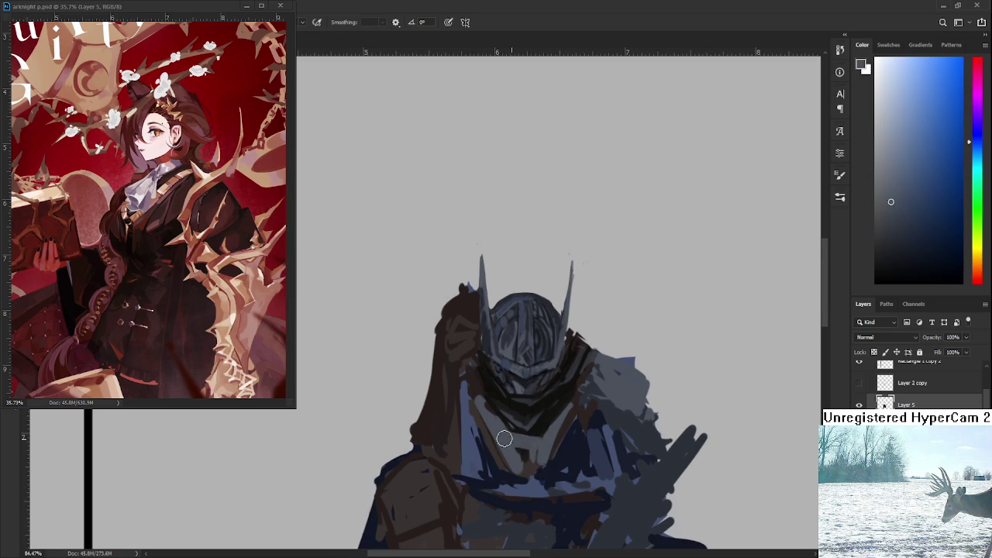
alt+click(534, 405)
alt+click(542, 407)
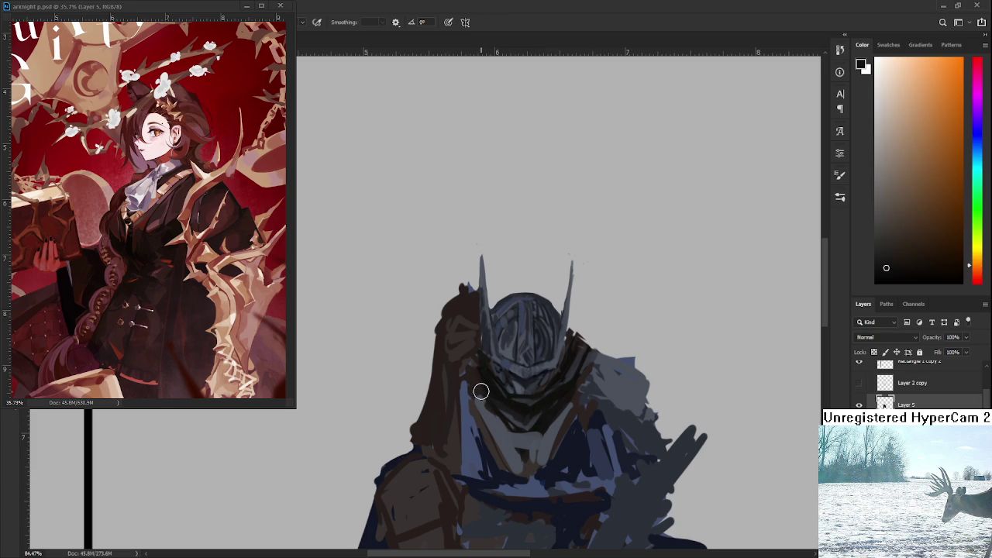
alt+click(484, 378)
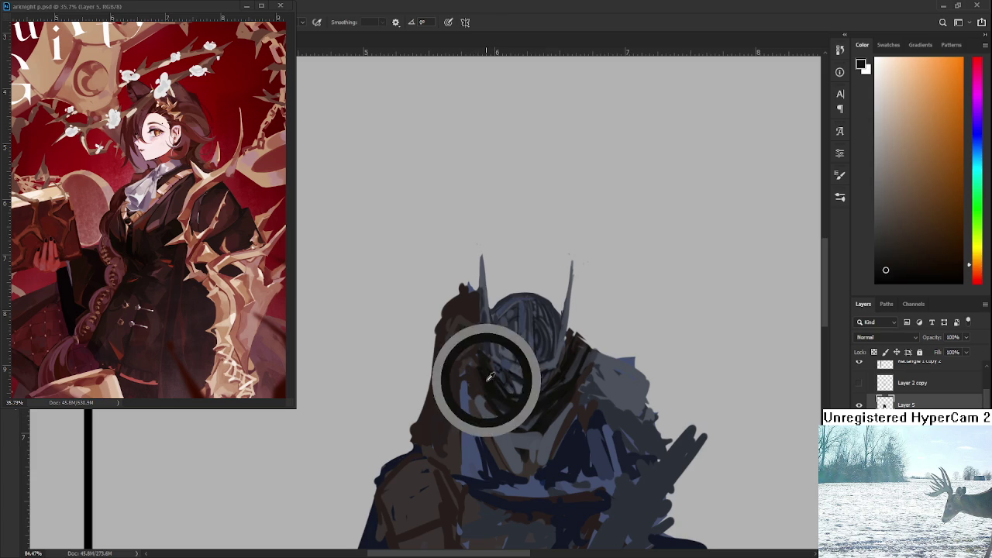
drag(475, 378, 472, 379)
drag(571, 343, 597, 364)
Block in the rounded shoulder plate with darker and lighter blue-grey strokes
alt+click(614, 381)
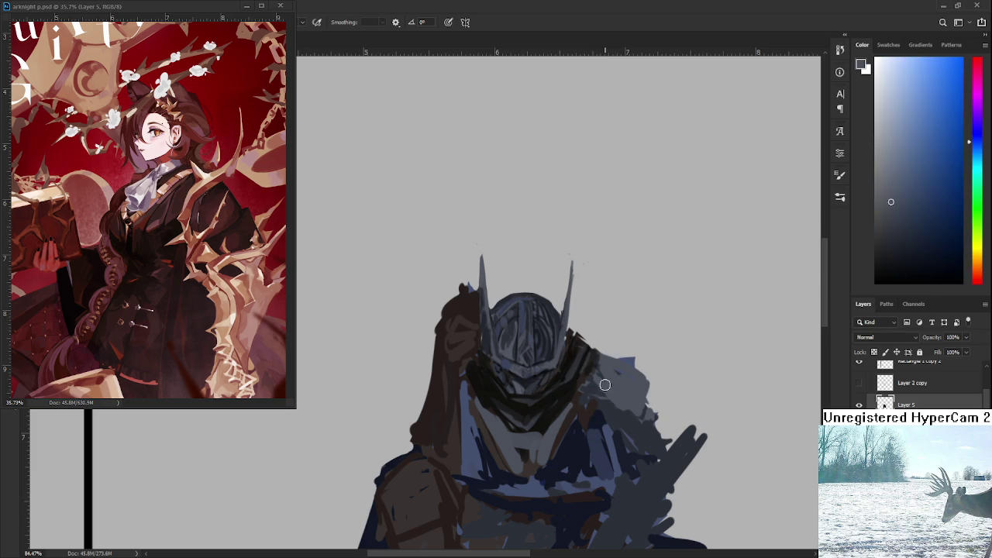
drag(608, 355, 621, 361)
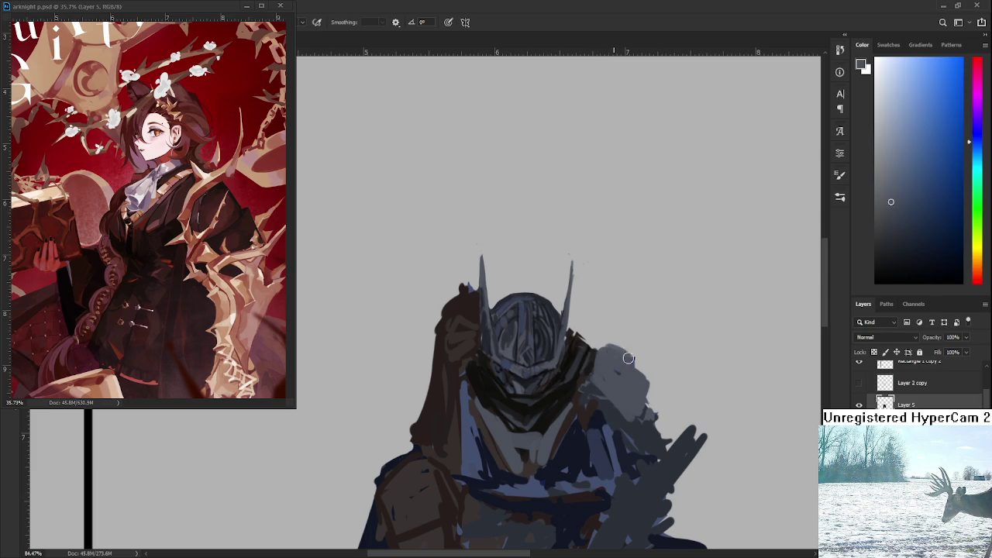
alt+click(603, 365)
drag(612, 384, 628, 415)
alt+click(601, 392)
mouse_move(597, 368)
mouse_down()
mouse_move(609, 410)
mouse_move(643, 399)
mouse_up()
alt+click(610, 387)
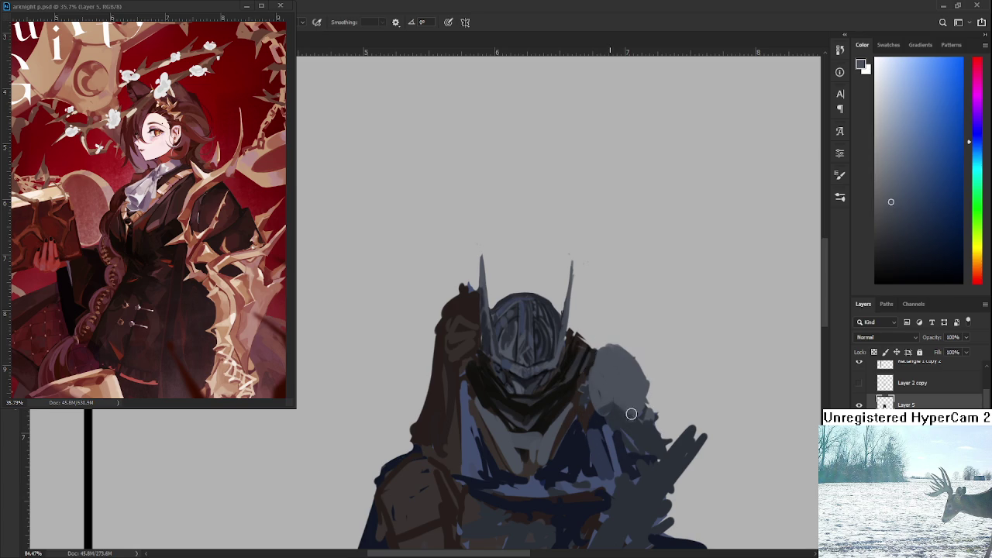
Outline the shoulder edge in near-black brown, erasing the excess on its right edge
alt+click(580, 370)
drag(598, 349, 624, 353)
mouse_move(578, 332)
mouse_down()
mouse_move(624, 345)
mouse_move(659, 392)
mouse_up()
key(e)
key(b)
key(e)
mouse_move(628, 345)
mouse_down()
mouse_move(661, 391)
mouse_move(651, 388)
mouse_move(641, 324)
mouse_move(649, 352)
mouse_up()
key(b)
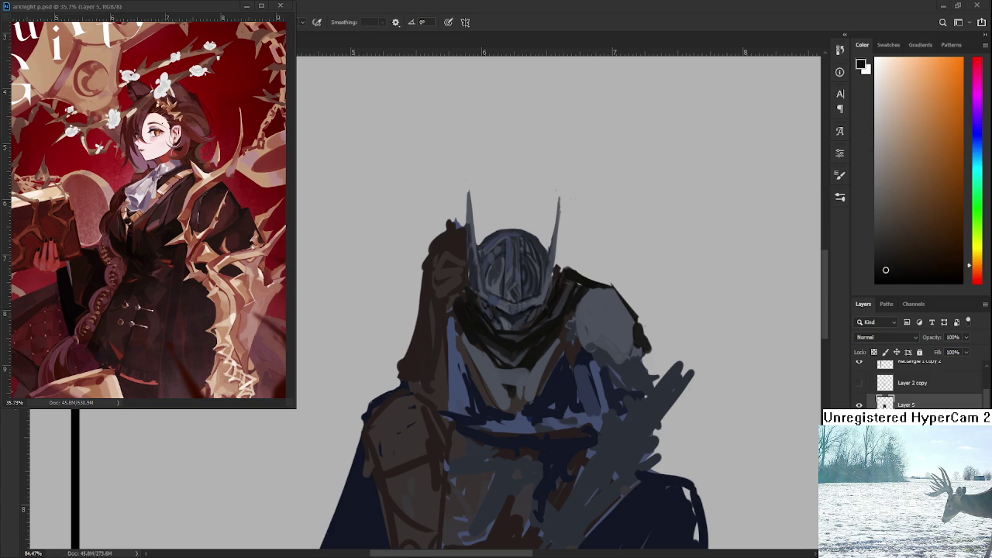
Sample helmet and chest tones and lay grey strokes across the shoulder plate
alt+click(487, 325)
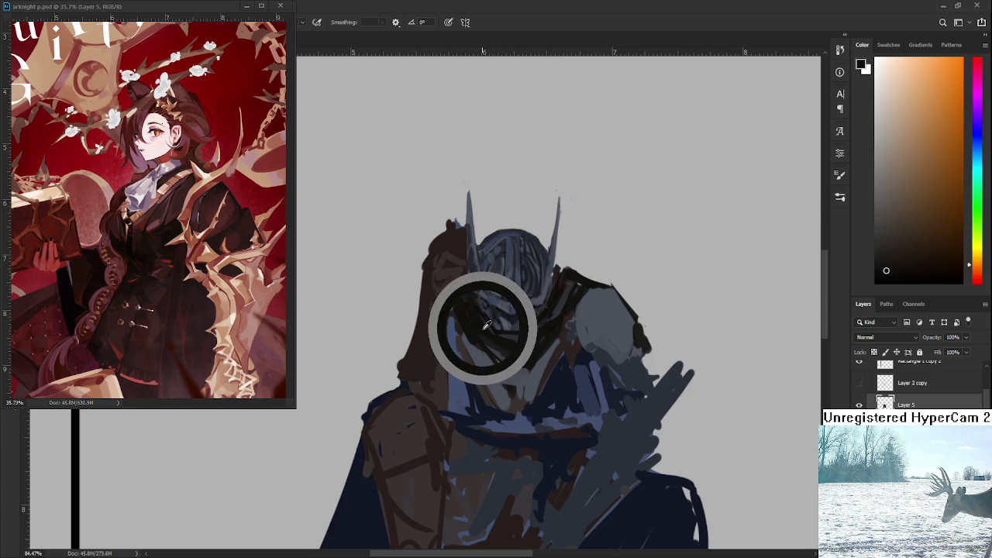
alt+click(471, 322)
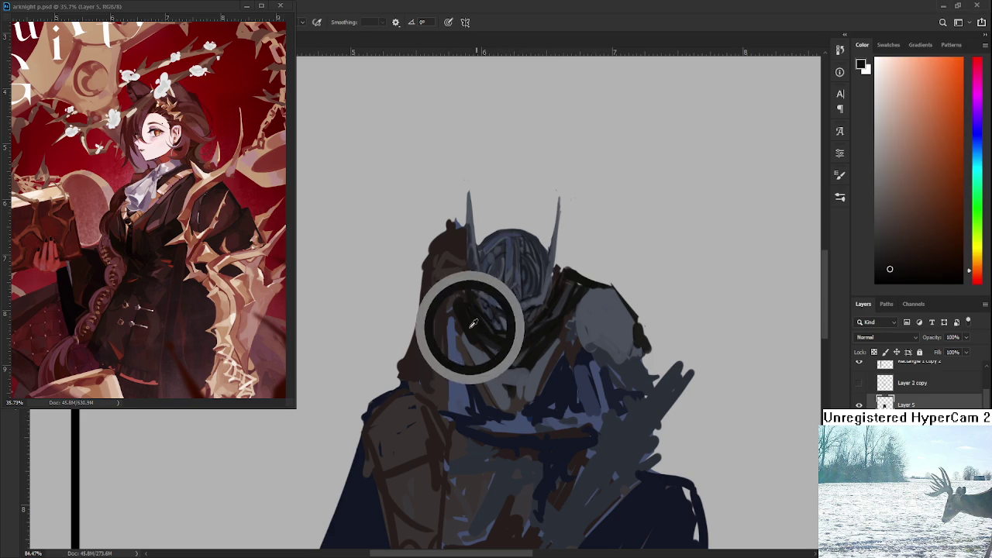
alt+click(499, 374)
alt+click(533, 359)
alt+click(572, 304)
alt+click(581, 284)
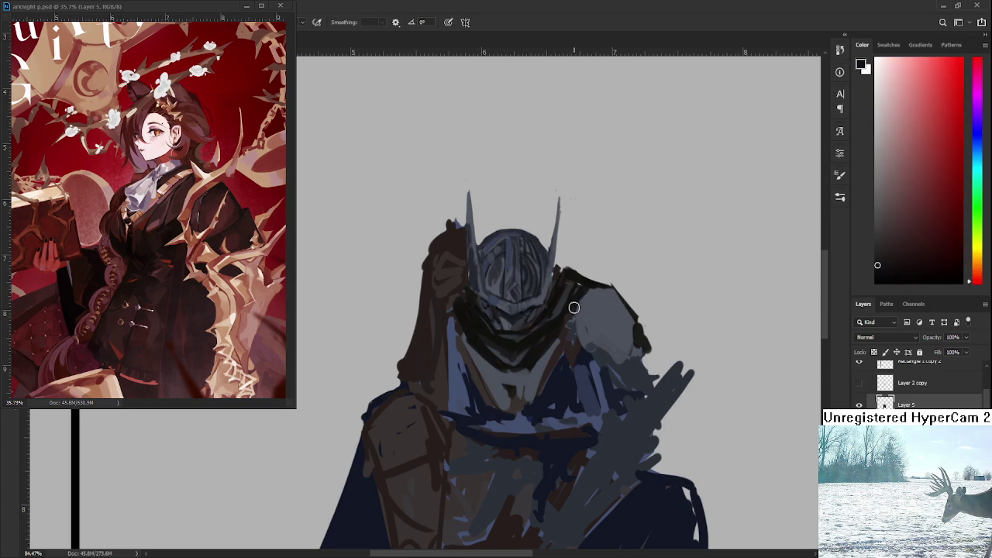
mouse_move(576, 318)
mouse_down()
mouse_move(594, 353)
mouse_move(598, 320)
mouse_up()
Sample several blue-greys from the shoulder and paint a lighter grey stroke over it
alt+click(597, 341)
alt+click(583, 297)
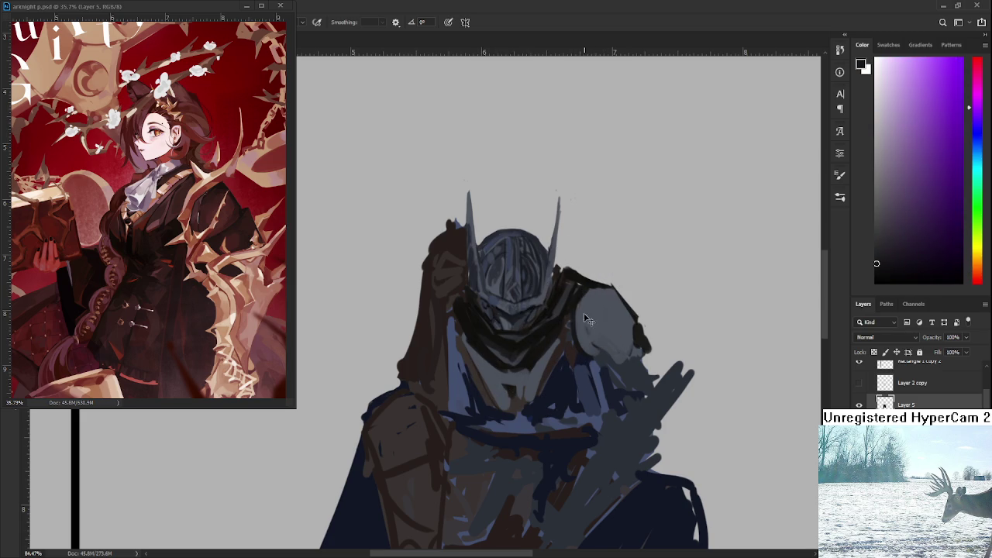
alt+click(615, 378)
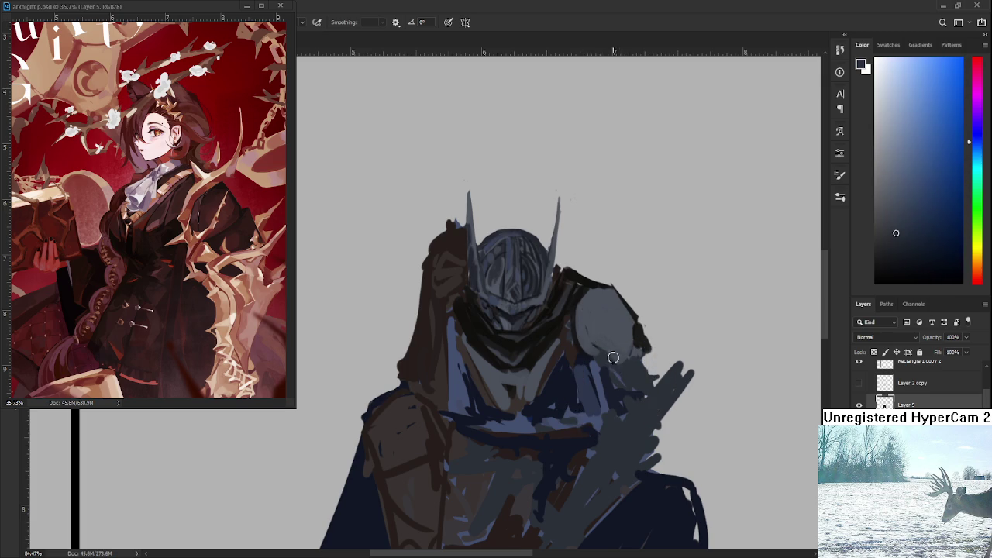
alt+click(591, 331)
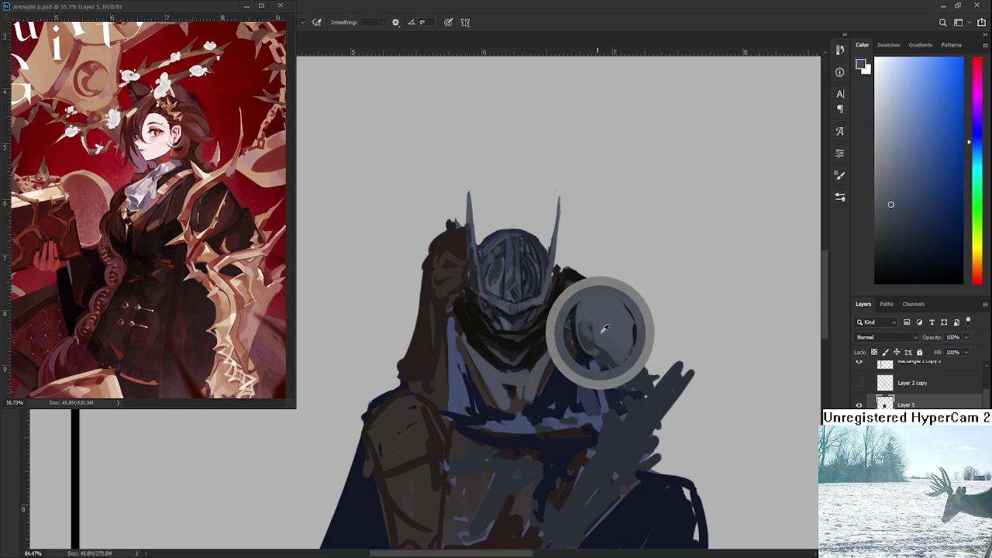
alt+click(587, 333)
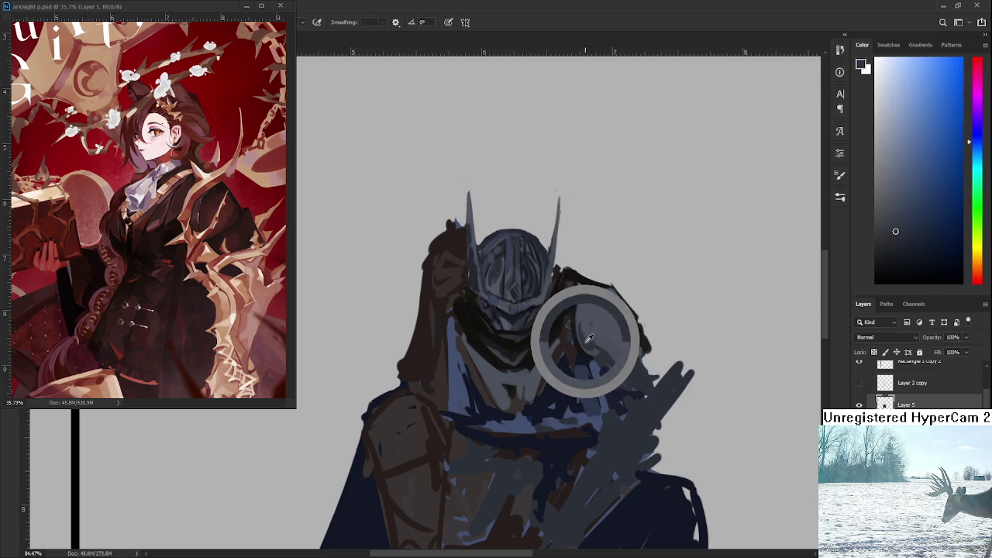
alt+click(611, 302)
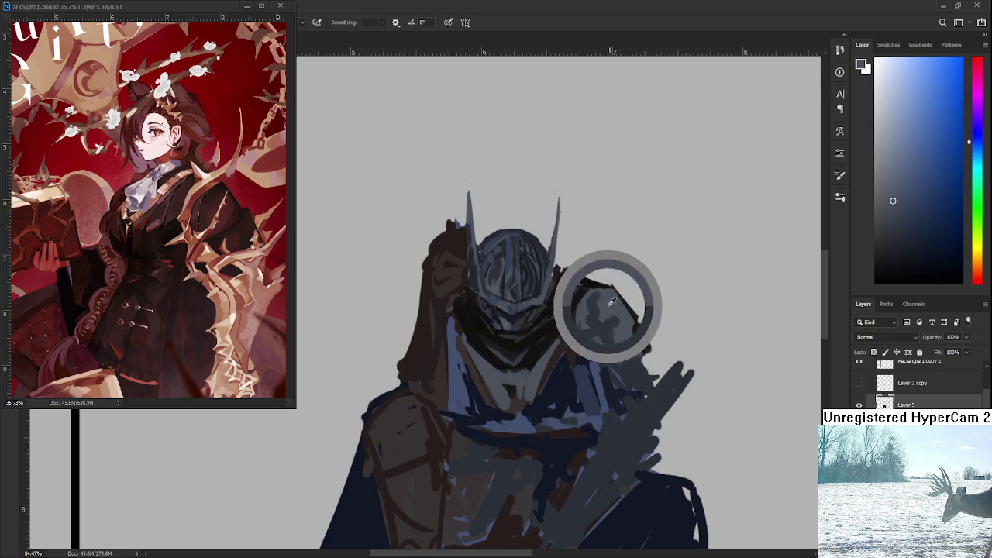
alt+click(599, 326)
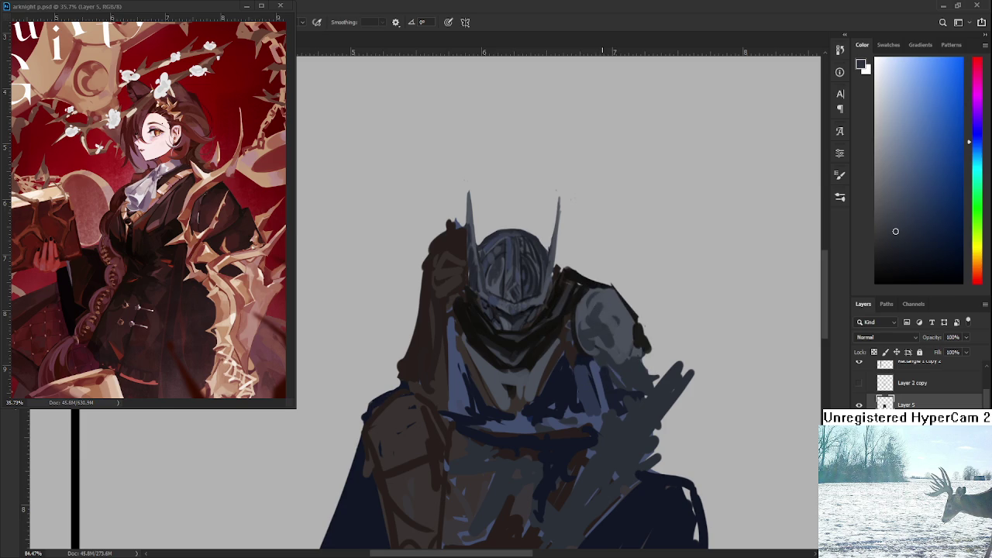
alt+click(628, 332)
alt+click(620, 313)
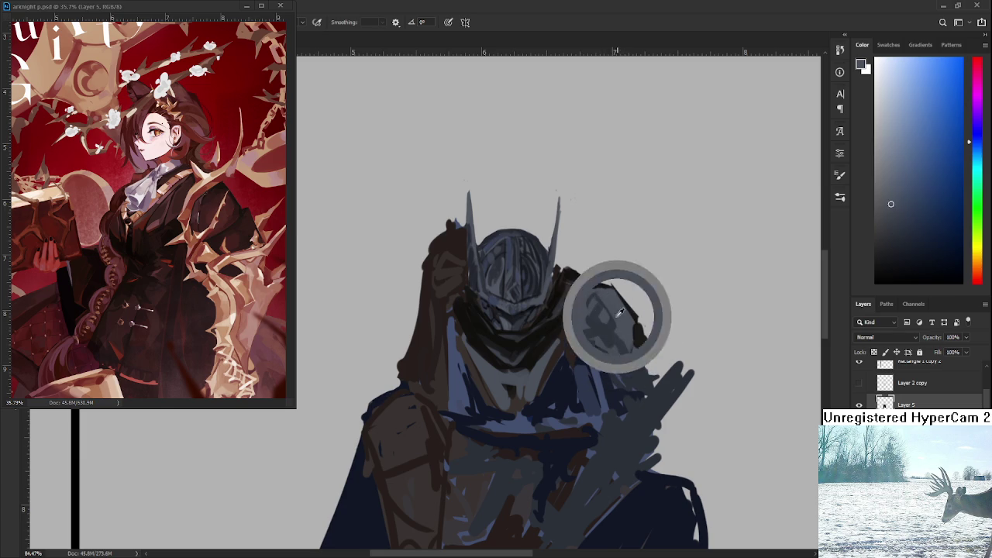
alt+click(629, 334)
alt+click(614, 335)
drag(611, 312, 587, 295)
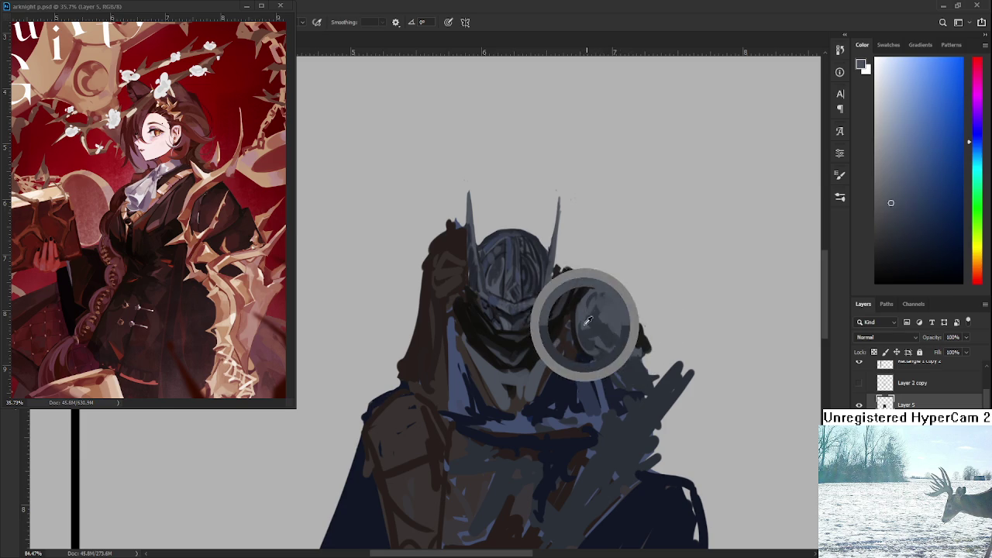
Pick nearby shoulder shades and dab lighter strokes onto the shoulder plate
alt+click(581, 333)
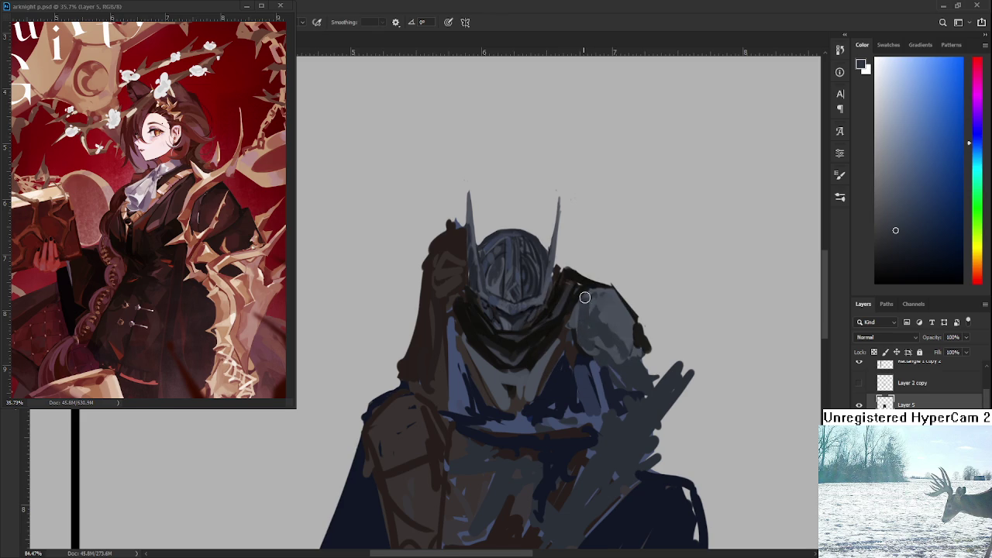
alt+click(592, 311)
alt+click(598, 314)
alt+click(599, 320)
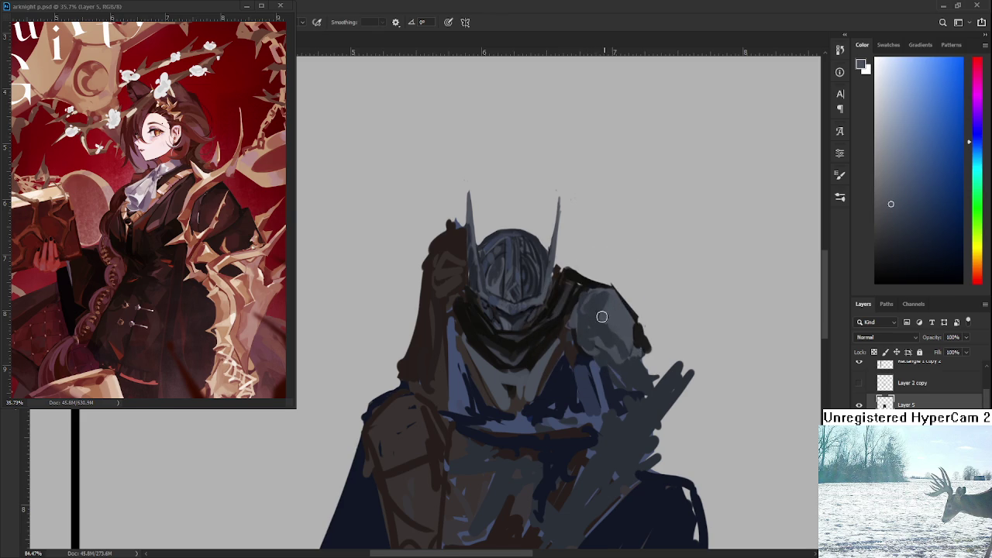
alt+click(620, 325)
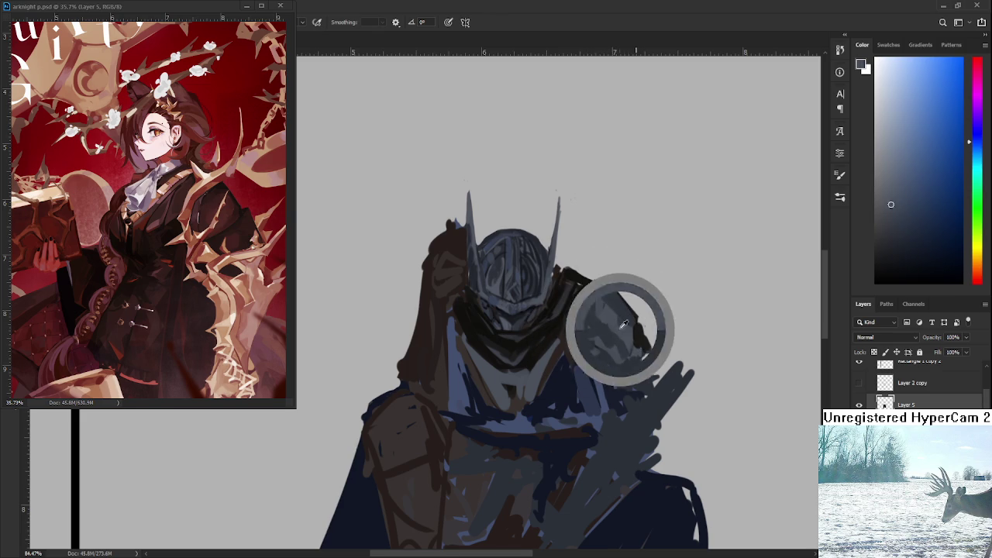
alt+click(620, 297)
drag(620, 297, 626, 328)
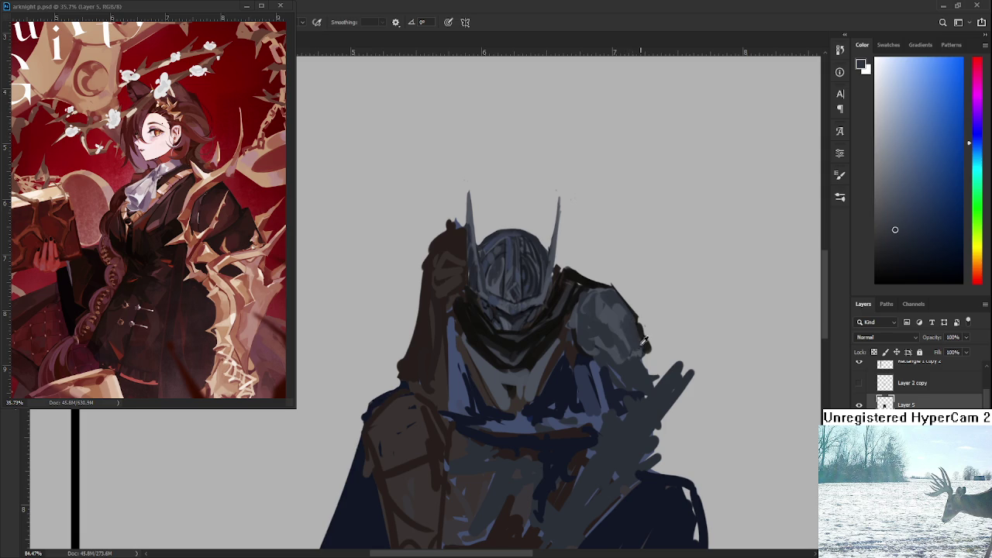
alt+click(619, 326)
alt+click(626, 344)
alt+click(618, 350)
drag(598, 331, 605, 344)
alt+click(617, 347)
Sample darker, lighter and warm near-black armour shades, then zoom to check the shoulder
alt+click(590, 335)
alt+click(625, 361)
alt+click(615, 351)
alt+click(640, 343)
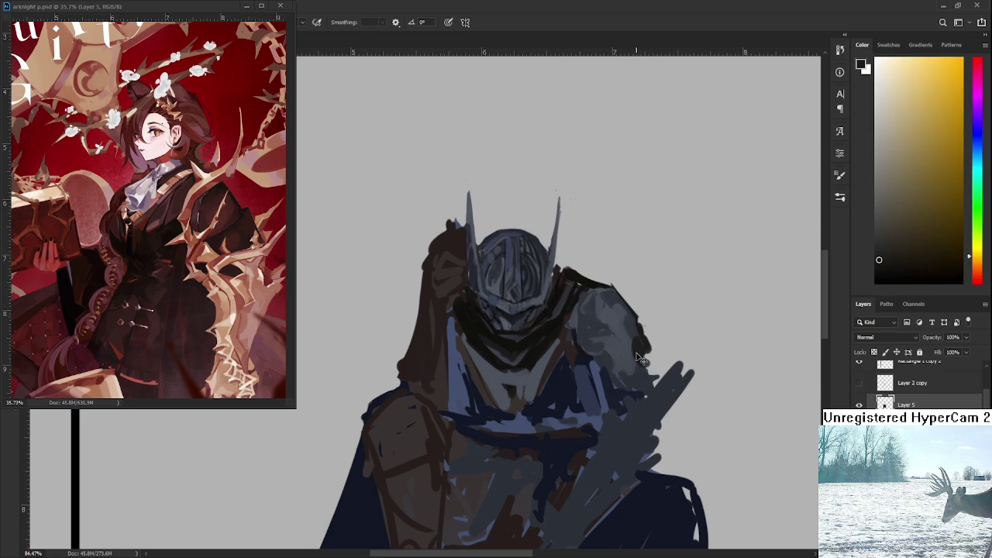
scroll(651, 357, down, 5)
scroll(657, 359, up, 2)
scroll(656, 359, up, 1)
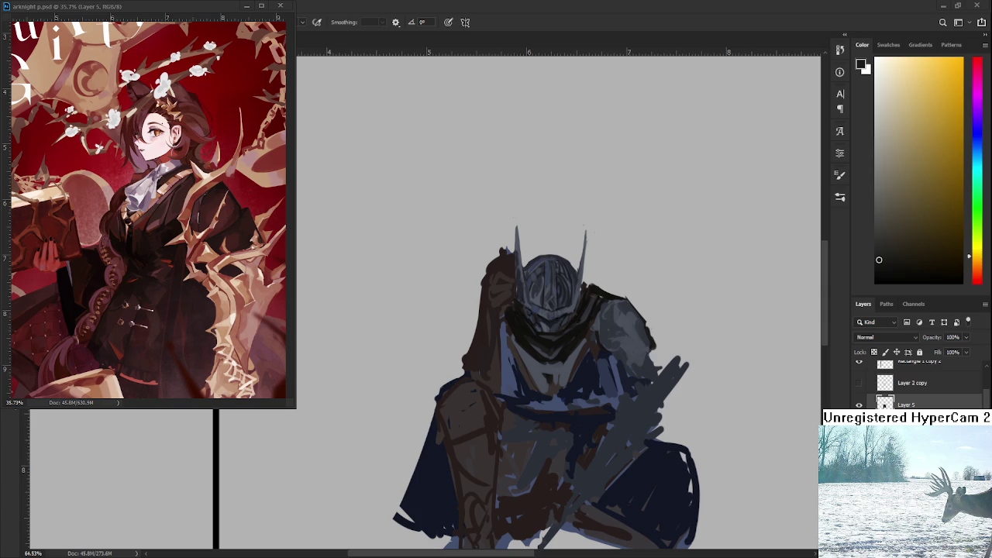
Recentre the knight and sample blue armour, near-black and helmet tones for shading
drag(555, 372, 462, 388)
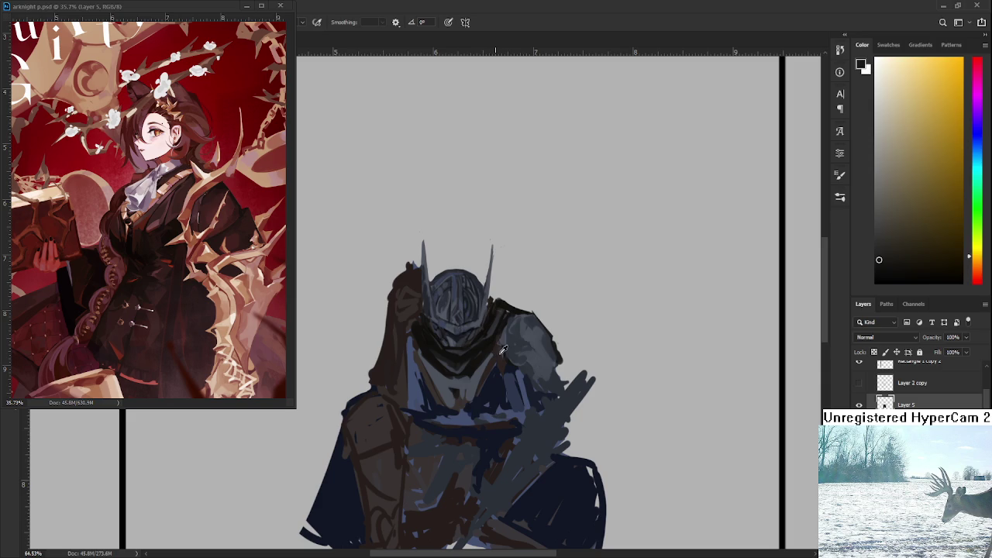
alt+click(504, 337)
alt+click(504, 341)
alt+click(513, 343)
alt+click(521, 360)
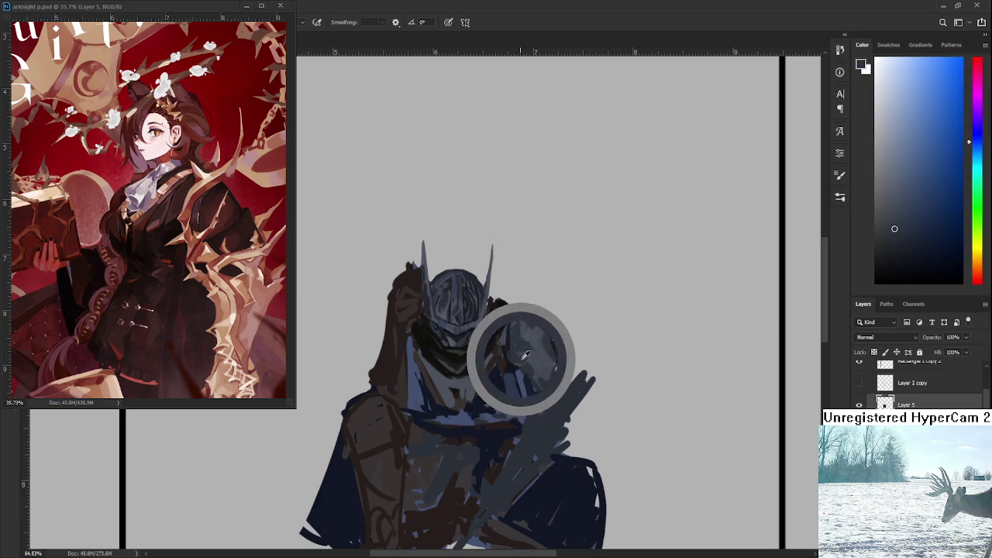
alt+click(531, 358)
alt+click(472, 324)
alt+click(545, 371)
alt+click(448, 339)
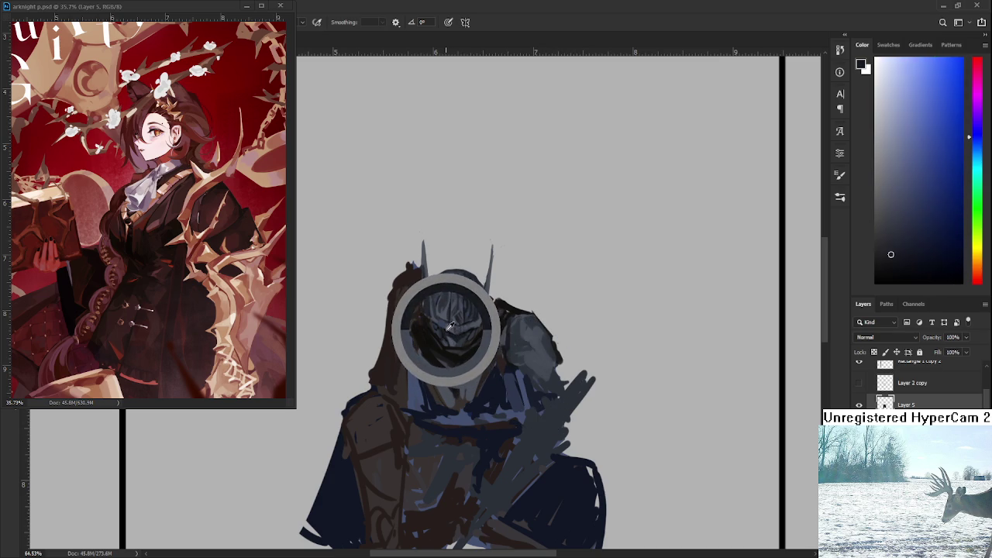
alt+click(472, 324)
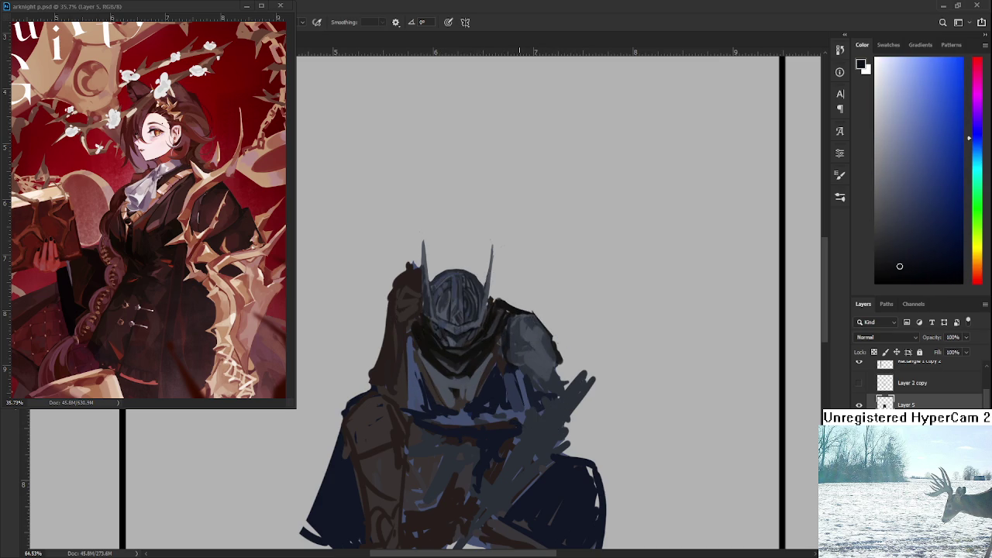
scroll(360, 405, down, 2)
scroll(360, 407, down, 2)
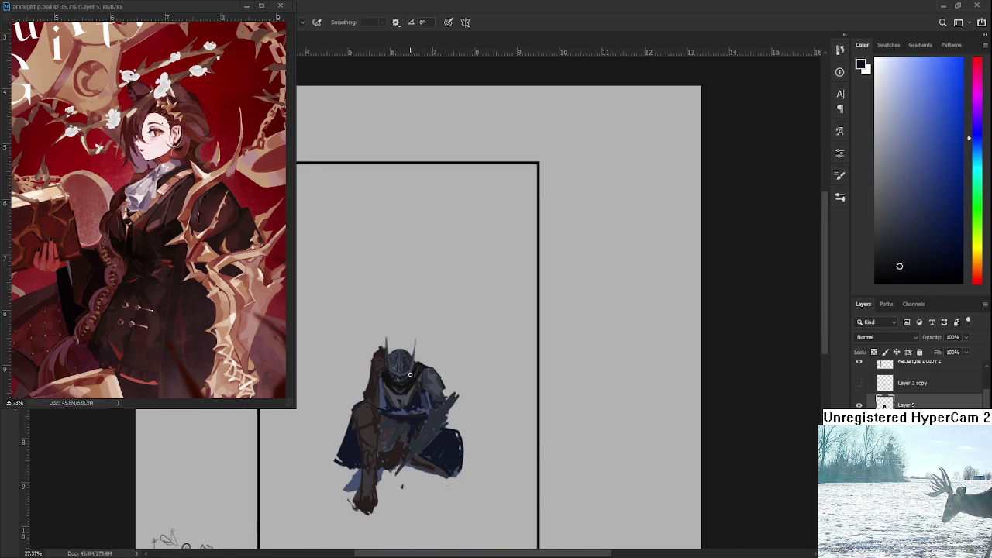
scroll(413, 365, up, 5)
scroll(409, 375, down, 1)
scroll(419, 376, down, 2)
scroll(430, 376, down, 2)
scroll(435, 377, up, 2)
scroll(435, 377, up, 2)
scroll(436, 378, down, 3)
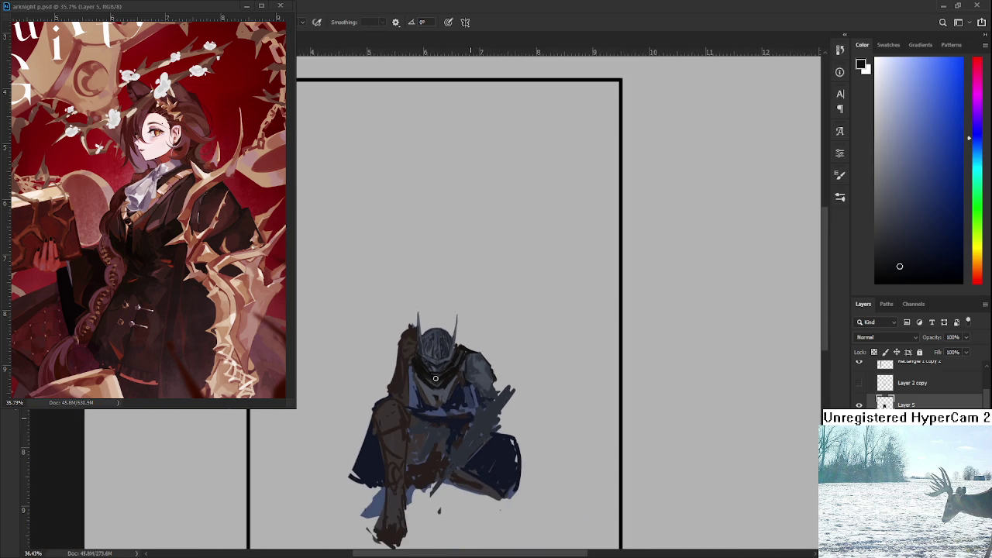
scroll(436, 378, down, 2)
scroll(436, 378, down, 1)
scroll(437, 376, down, 1)
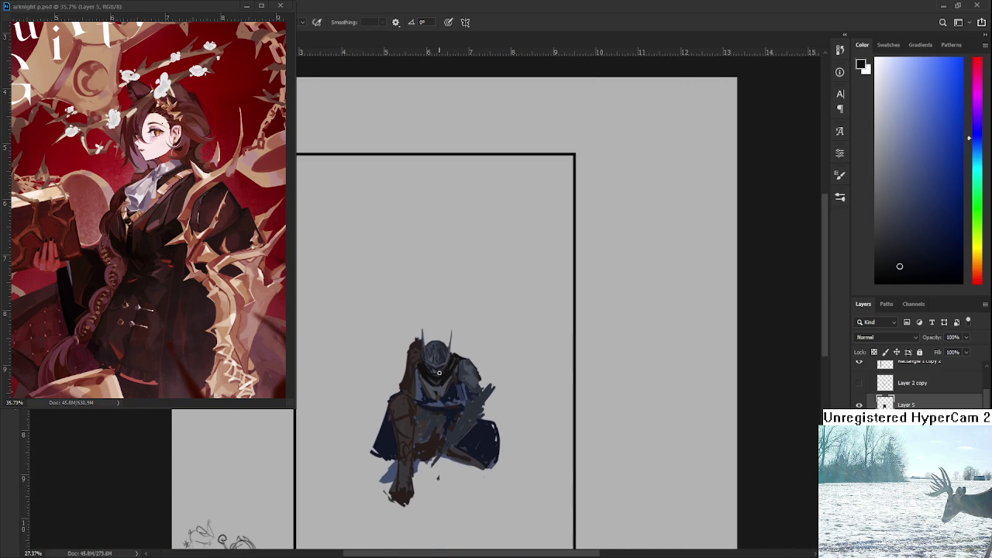
scroll(439, 373, up, 2)
scroll(439, 373, up, 2)
scroll(439, 364, down, 2)
scroll(441, 349, down, 1)
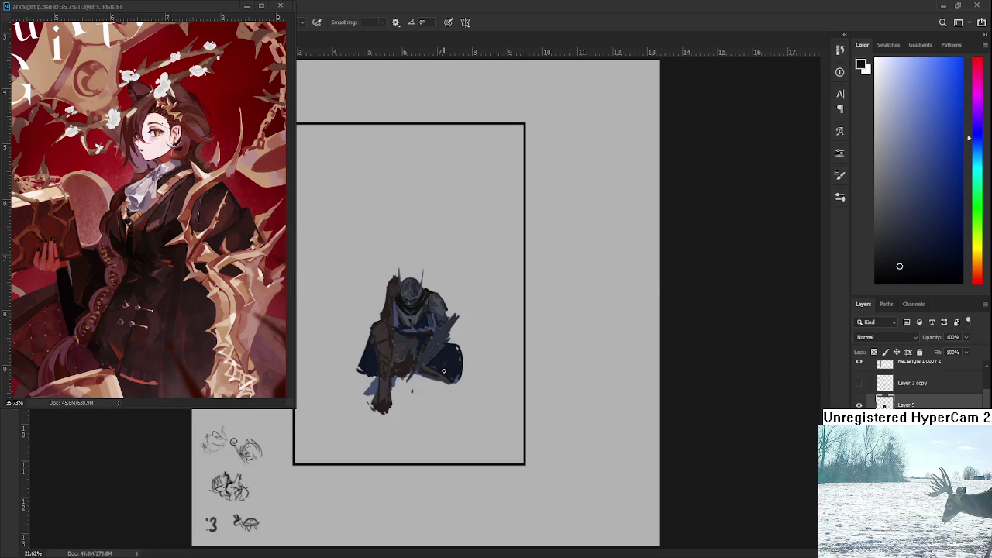
scroll(441, 325, up, 2)
scroll(441, 324, up, 1)
drag(441, 325, 546, 393)
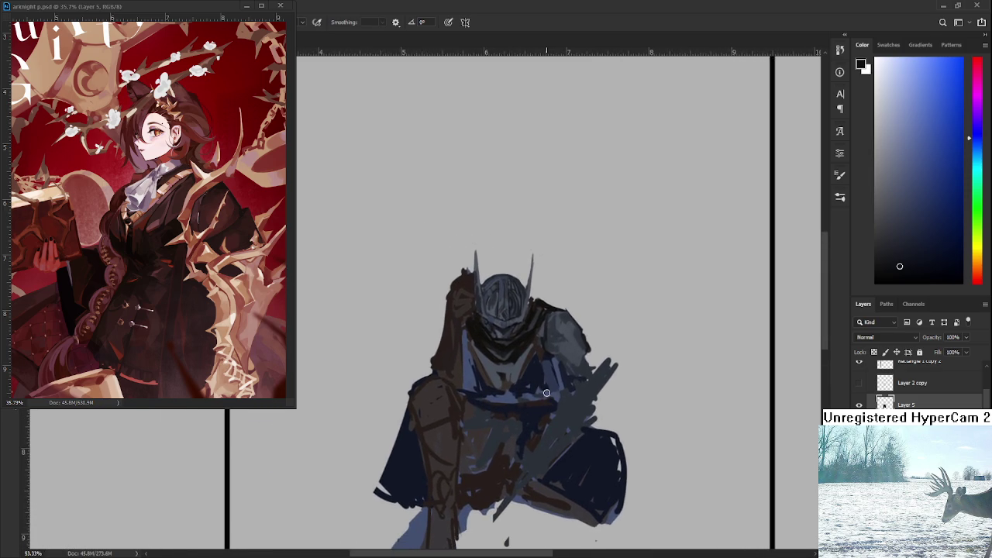
scroll(546, 393, down, 2)
scroll(546, 393, down, 1)
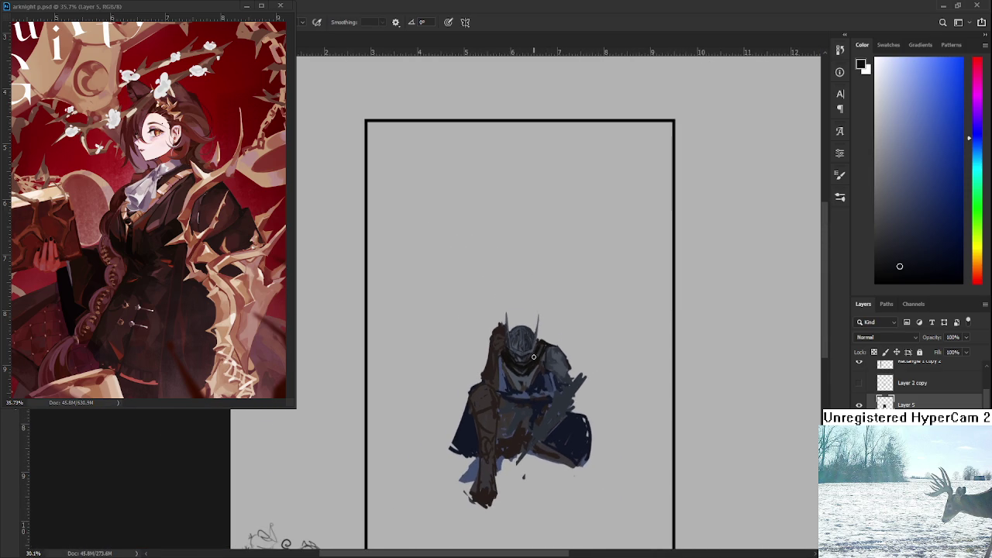
scroll(527, 353, up, 4)
scroll(526, 353, up, 1)
scroll(520, 348, up, 2)
scroll(522, 350, up, 2)
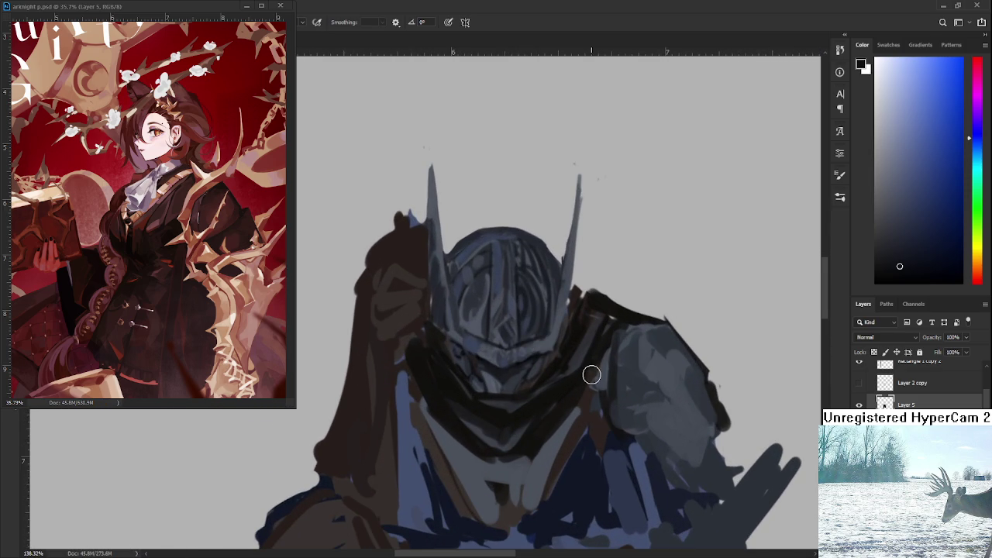
scroll(592, 375, down, 2)
scroll(589, 378, down, 1)
scroll(574, 380, down, 1)
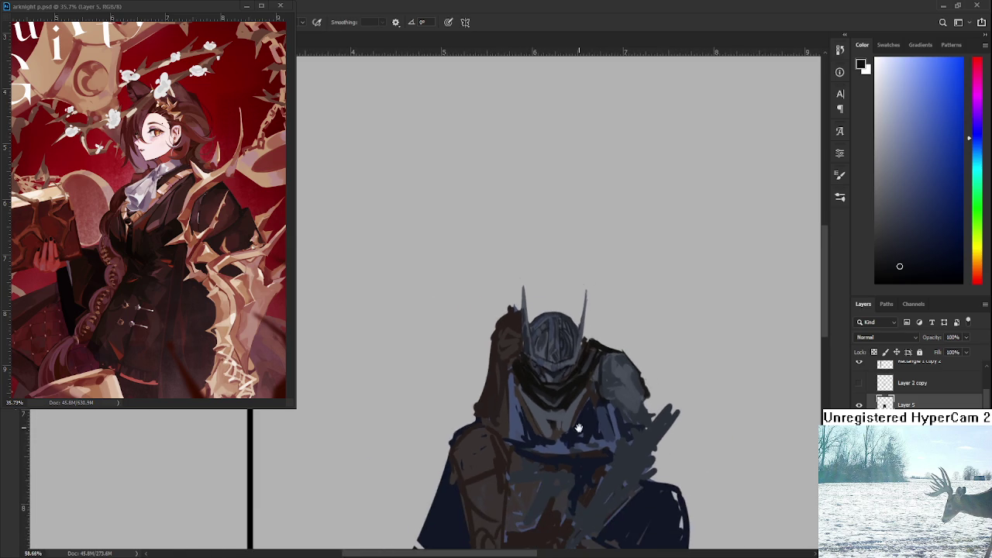
scroll(542, 380, down, 1)
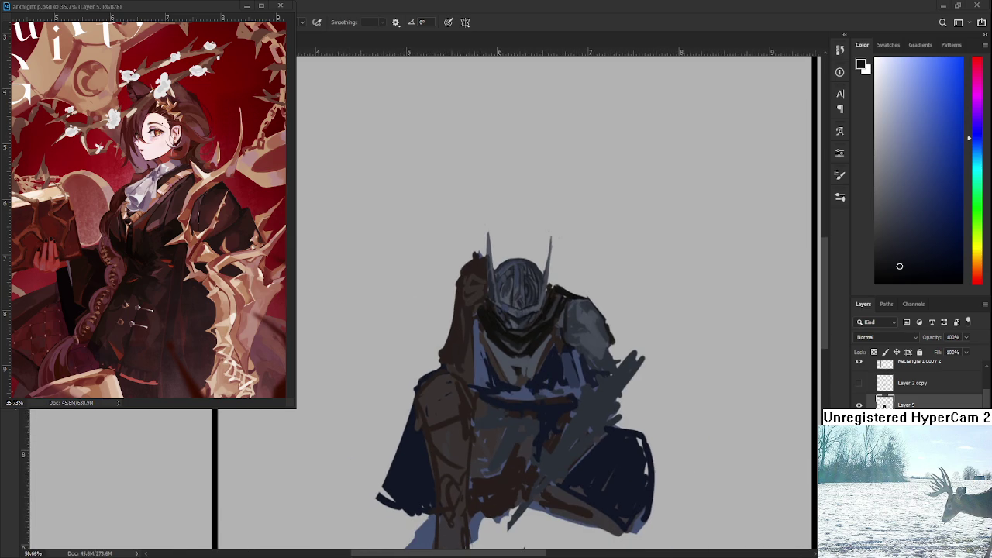
scroll(592, 359, down, 1)
scroll(574, 352, down, 2)
scroll(550, 341, down, 1)
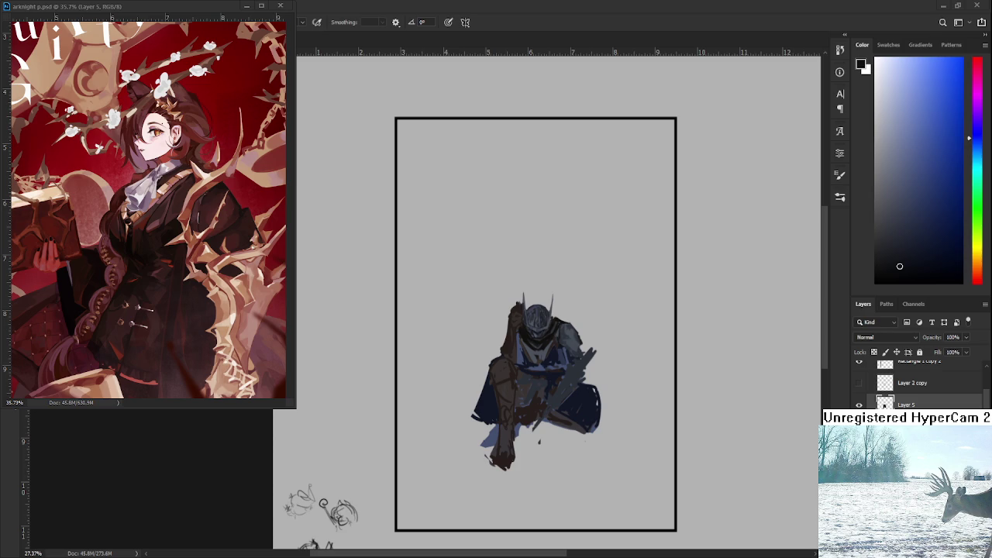
scroll(579, 298, up, 2)
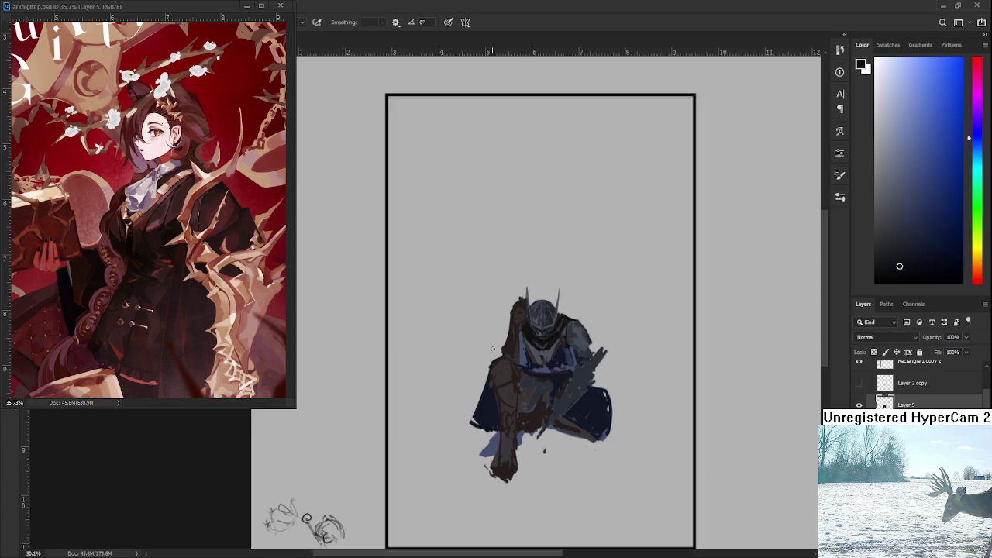
scroll(579, 298, up, 2)
scroll(579, 299, up, 2)
scroll(579, 299, up, 2)
scroll(579, 298, down, 1)
scroll(579, 298, down, 2)
scroll(580, 299, down, 2)
scroll(578, 298, down, 1)
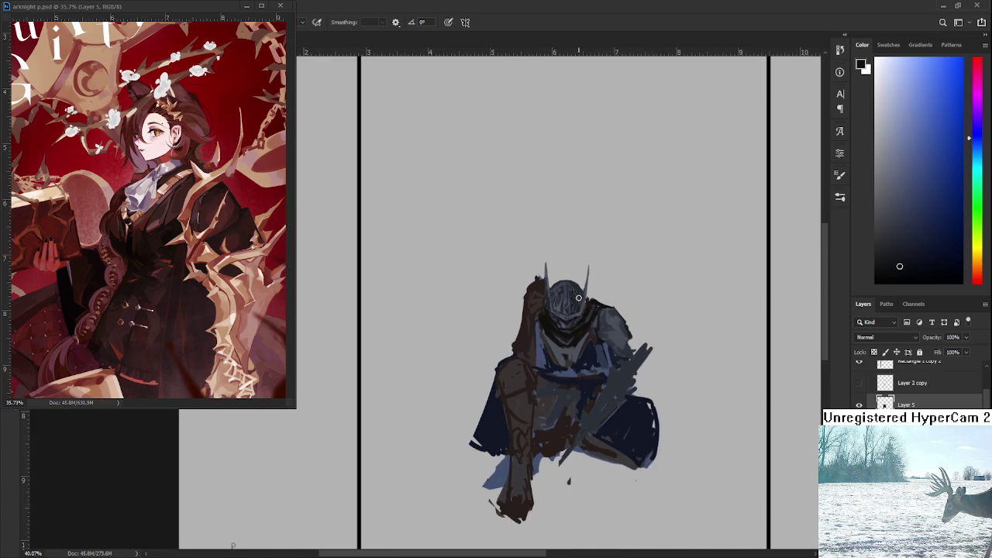
scroll(578, 298, up, 1)
scroll(579, 297, up, 1)
scroll(579, 298, down, 1)
scroll(578, 298, down, 3)
scroll(526, 352, down, 1)
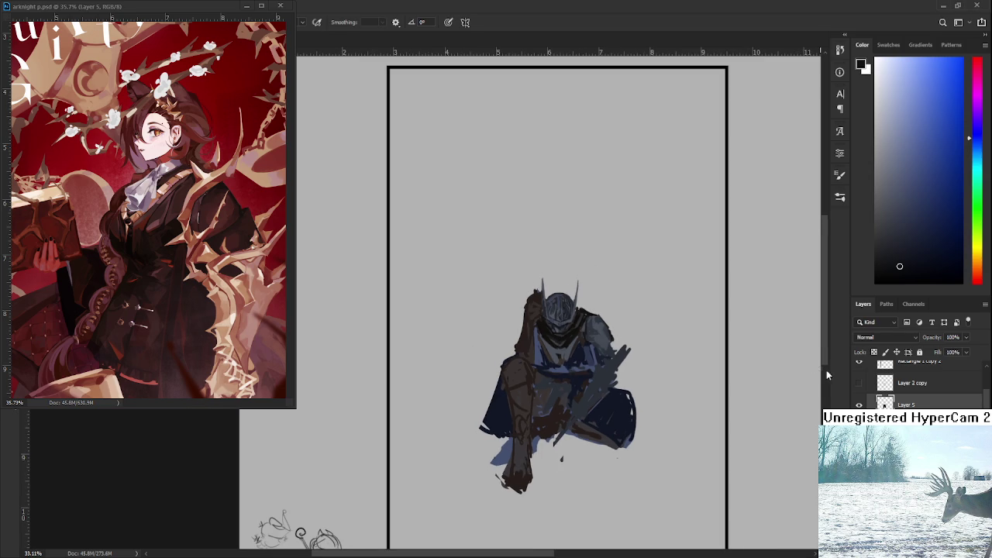
scroll(868, 400, up, 1)
click(859, 406)
Select the faint sketch layer (Layer 2 copy) and set its opacity to 100%
click(859, 406)
click(859, 407)
click(923, 403)
click(966, 338)
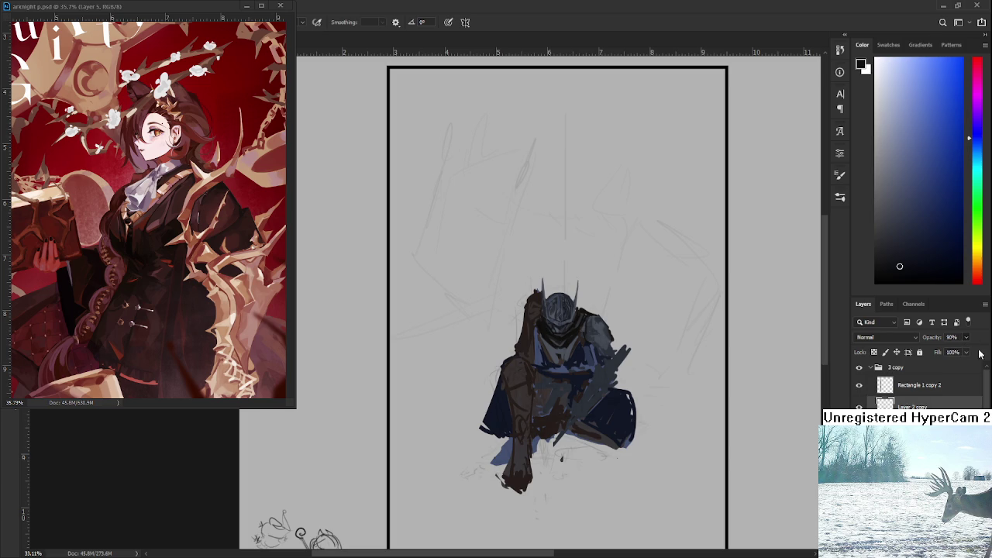
drag(963, 354, 989, 354)
Toggle the painted knight layer, hide the sketch layer, and zoom to review the knight
click(859, 422)
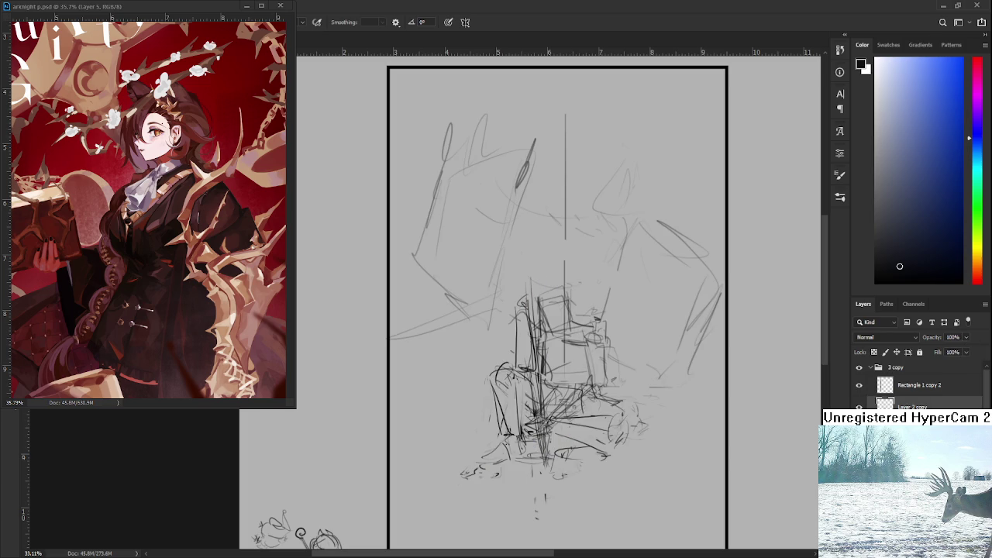
click(858, 423)
click(858, 440)
scroll(555, 357, up, 2)
scroll(555, 357, up, 2)
scroll(555, 357, down, 2)
scroll(551, 359, down, 1)
scroll(544, 362, down, 1)
scroll(538, 366, down, 2)
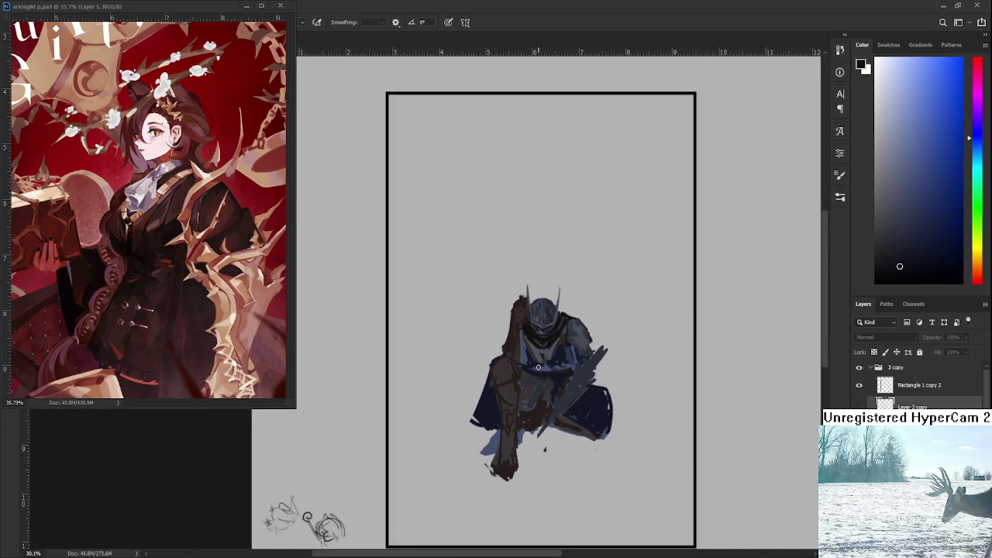
scroll(538, 367, down, 1)
scroll(538, 367, down, 2)
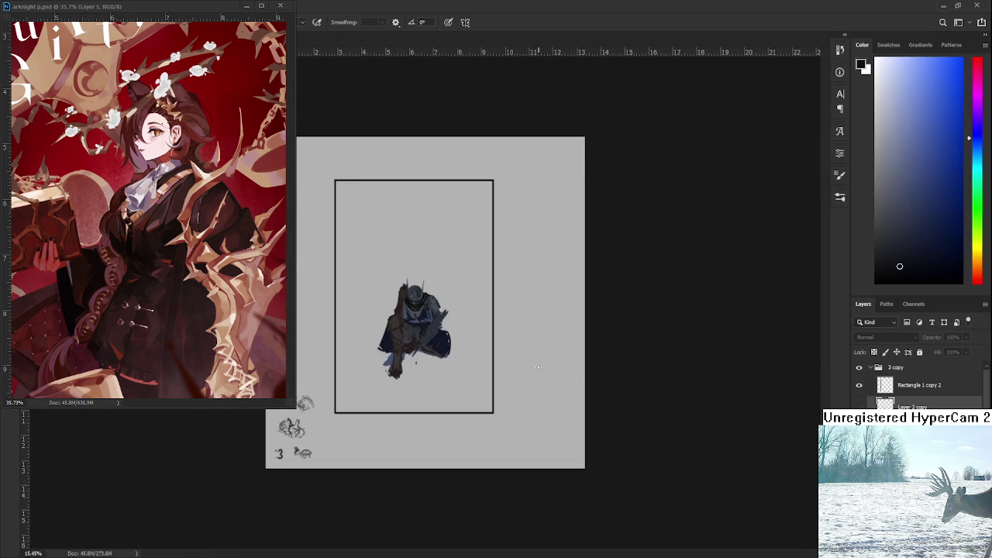
scroll(457, 341, up, 2)
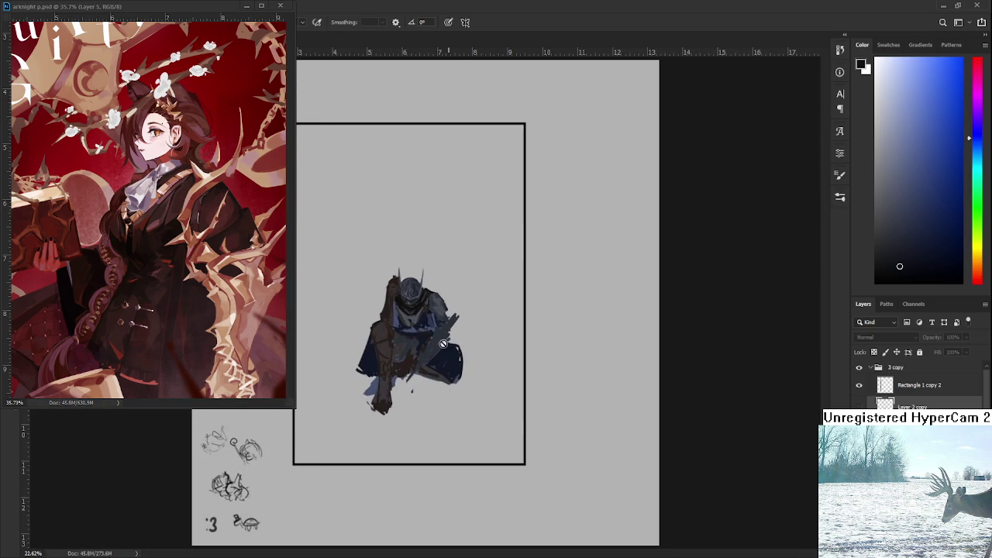
scroll(440, 345, up, 2)
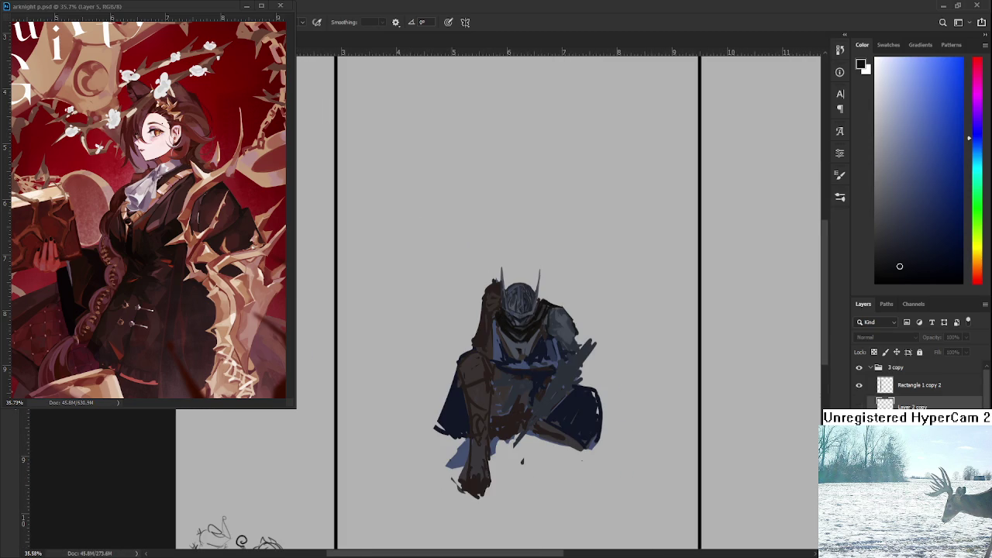
scroll(508, 371, down, 1)
scroll(499, 367, down, 1)
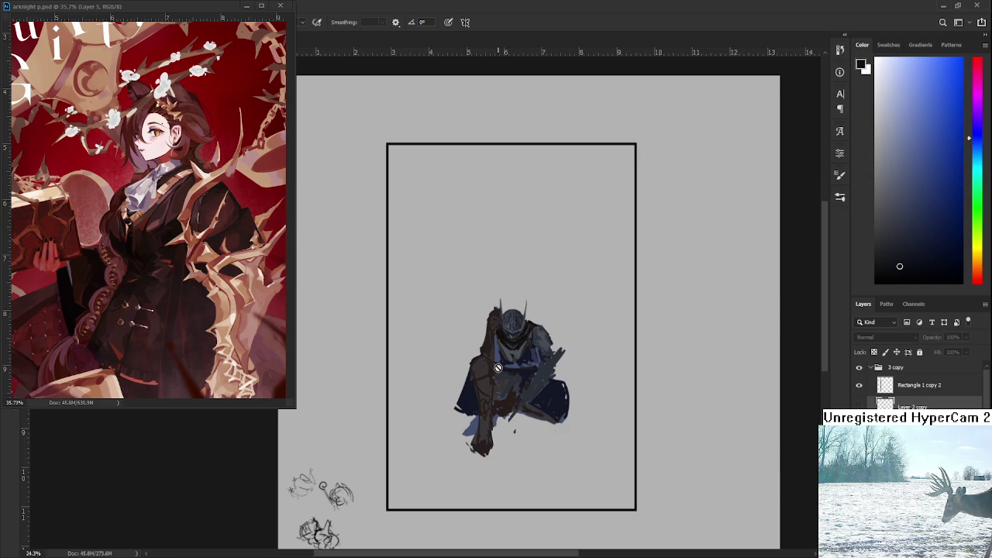
scroll(499, 367, up, 1)
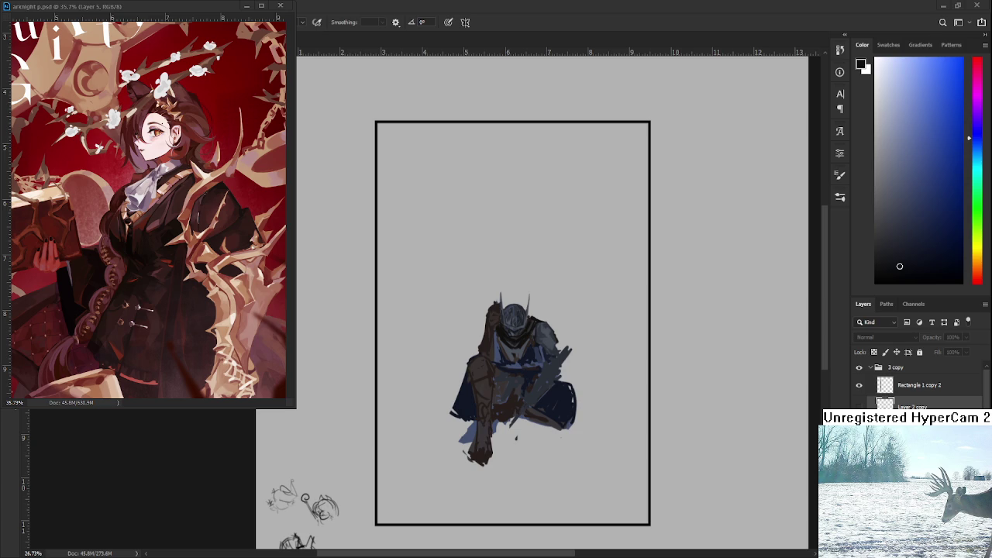
scroll(543, 370, down, 1)
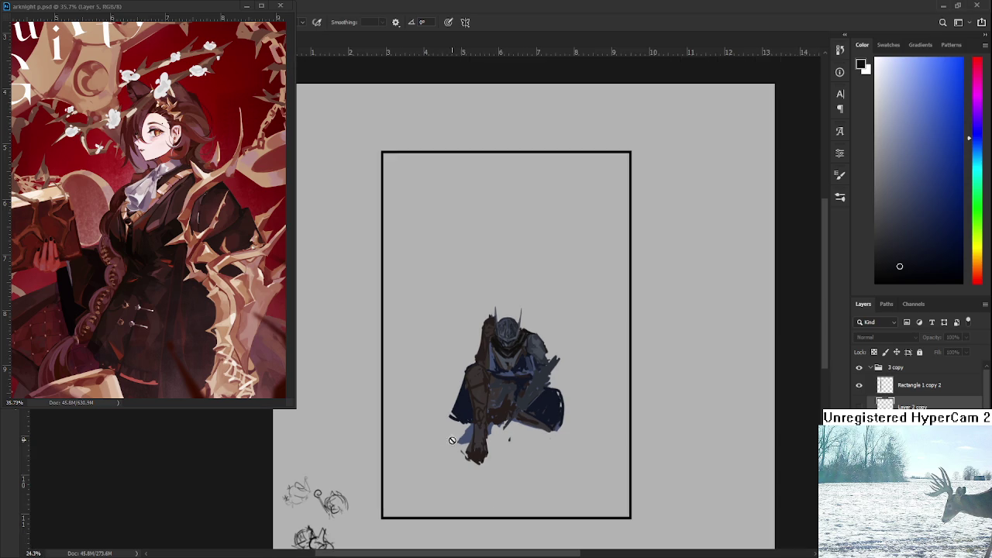
scroll(542, 369, up, 3)
scroll(542, 370, up, 2)
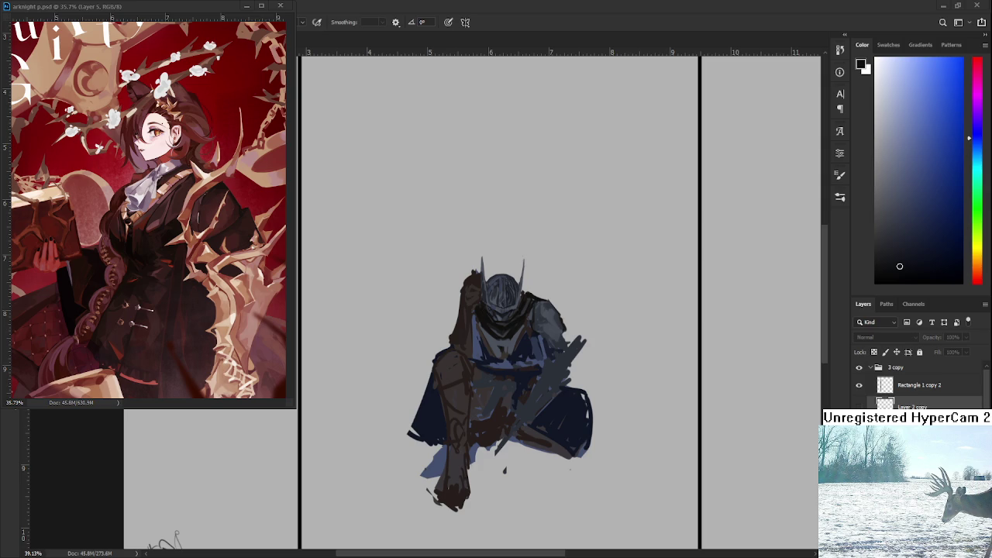
scroll(618, 358, down, 2)
scroll(543, 325, down, 2)
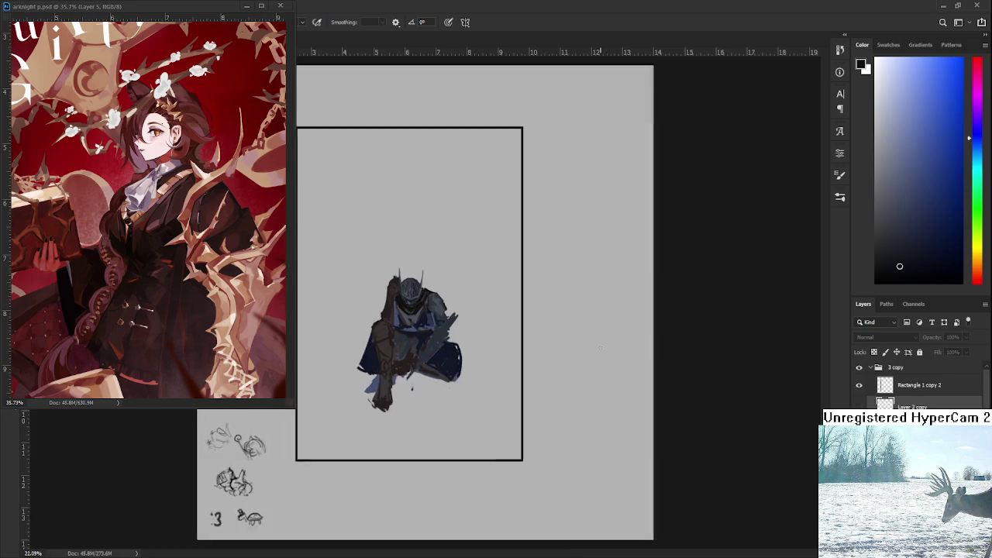
scroll(478, 301, up, 3)
scroll(434, 326, left, 2)
scroll(496, 330, left, 3)
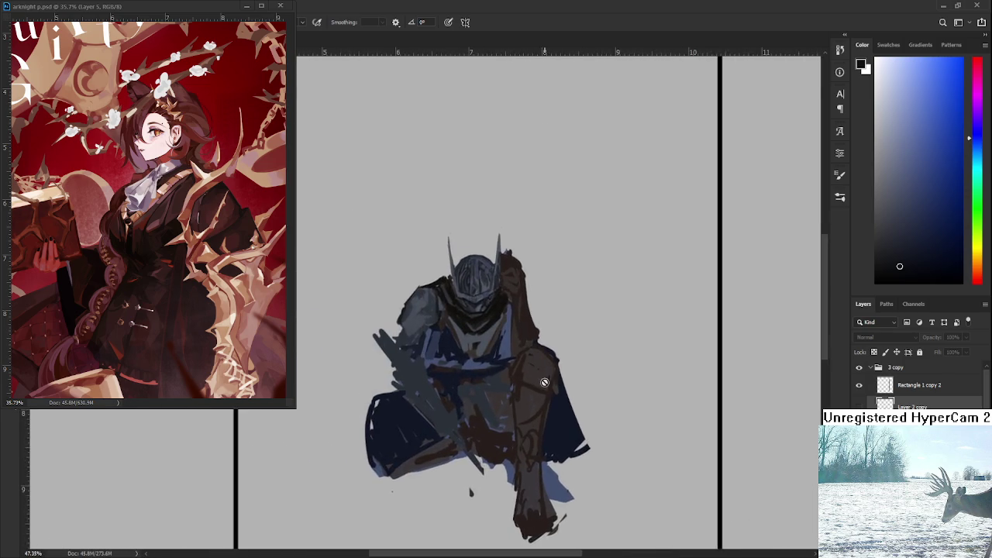
scroll(543, 333, down, 1)
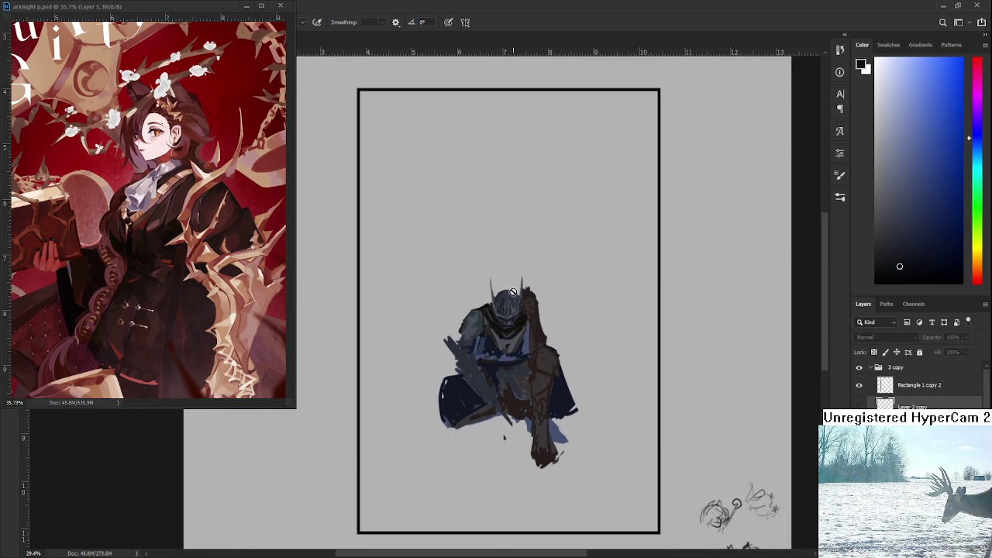
scroll(514, 292, up, 2)
scroll(446, 311, up, 2)
scroll(437, 316, up, 2)
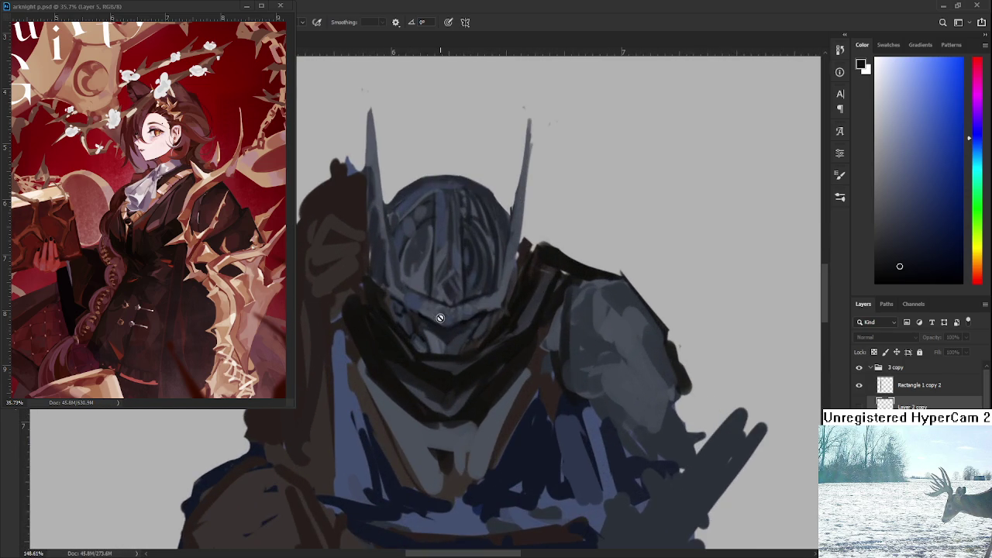
scroll(438, 317, down, 2)
scroll(441, 318, down, 2)
scroll(441, 318, down, 2)
scroll(441, 318, down, 1)
scroll(441, 318, down, 1)
scroll(441, 319, up, 2)
drag(441, 319, 464, 333)
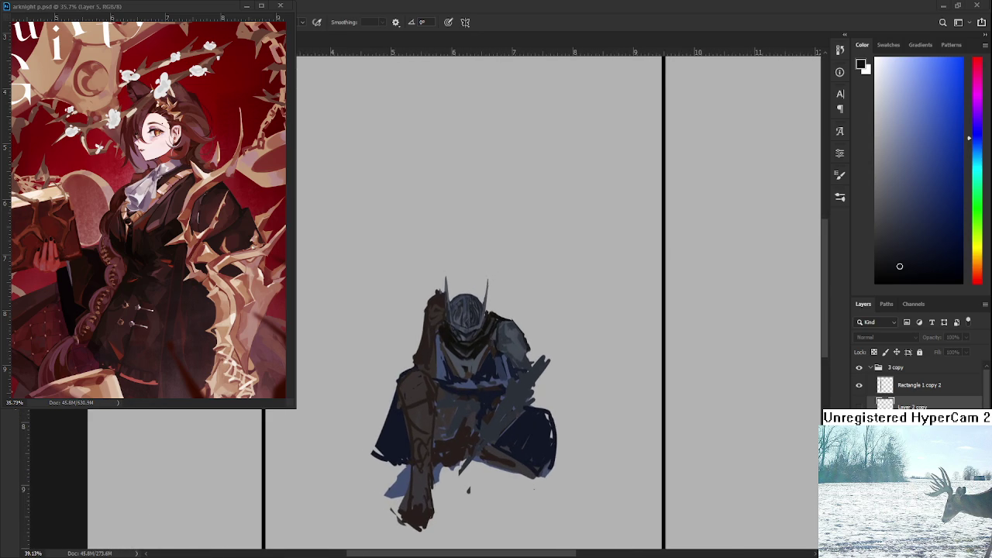
scroll(463, 341, up, 1)
scroll(464, 342, up, 1)
scroll(463, 342, up, 1)
scroll(463, 344, down, 1)
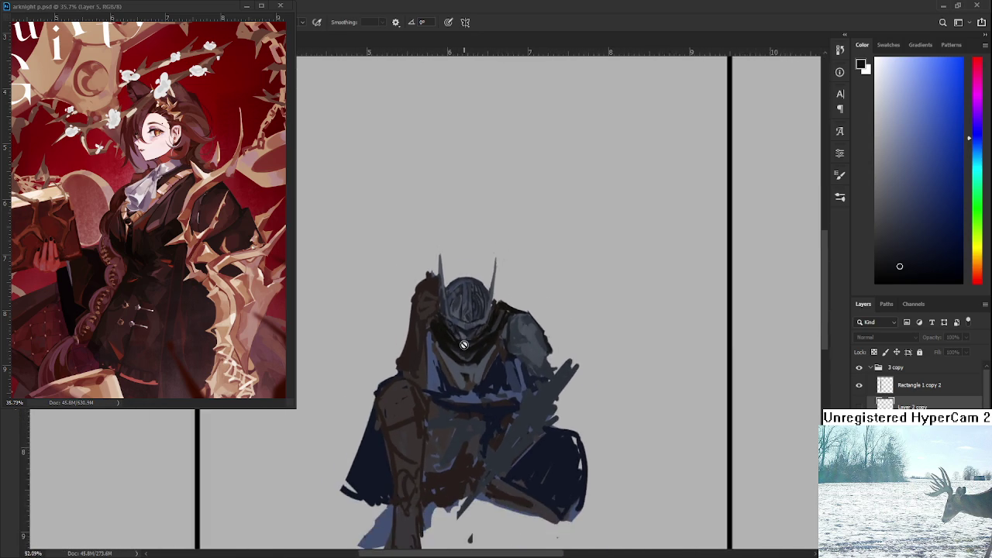
scroll(464, 344, down, 2)
scroll(463, 344, up, 1)
scroll(464, 344, up, 1)
scroll(464, 344, up, 1)
mouse_move(463, 344)
mouse_down()
mouse_move(465, 424)
mouse_move(500, 371)
mouse_up()
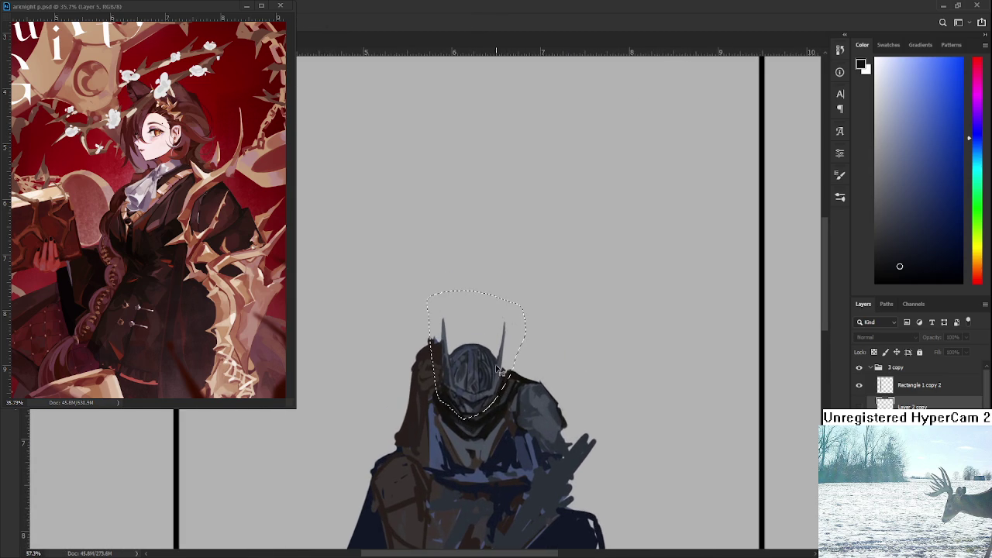
Free-transform the lassoed helmet, squashing it slightly smaller, and commit the resize
key(ctrl+t)
drag(523, 421, 521, 410)
scroll(517, 406, down, 4)
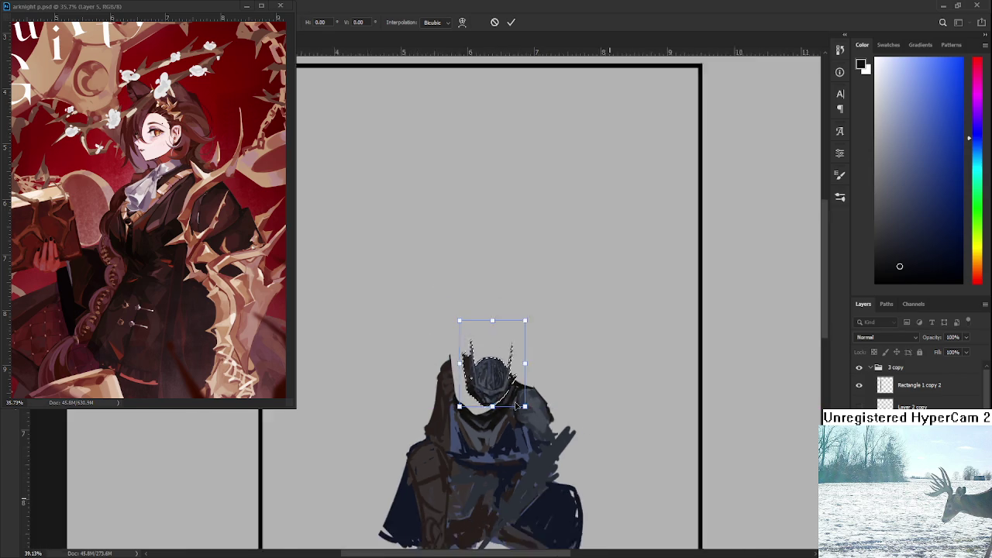
key(Return)
scroll(517, 406, down, 3)
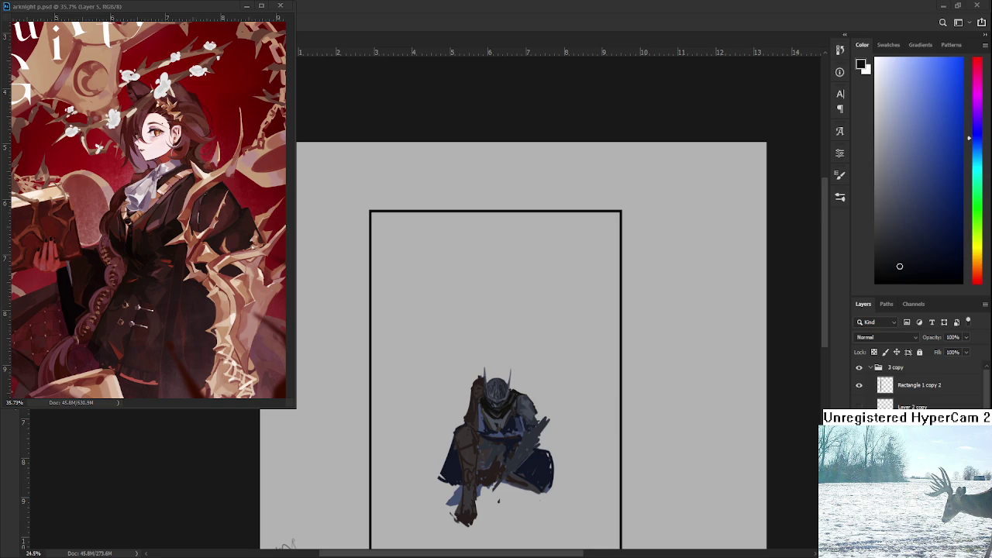
Sketch a thin arc around the knight, then undo the arc stroke
scroll(498, 383, up, 1)
scroll(497, 383, up, 1)
scroll(498, 384, up, 1)
scroll(497, 382, up, 1)
scroll(498, 382, down, 3)
mouse_move(595, 377)
mouse_down()
mouse_move(609, 399)
mouse_move(566, 543)
mouse_move(522, 335)
mouse_up()
key(ctrl+z)
key(ctrl+z)
Undo a small stray stroke and toggle History between the painted knight and the sketch
key(ctrl+z)
key(ctrl+z)
drag(455, 375, 443, 384)
key(ctrl+z)
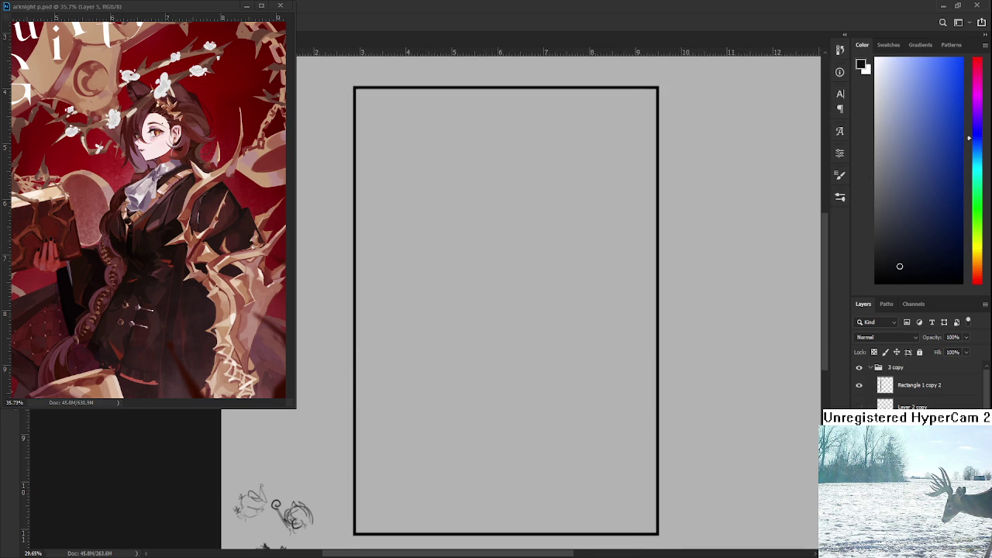
key(ctrl+shift+z)
key(ctrl+z)
key(ctrl+shift+z)
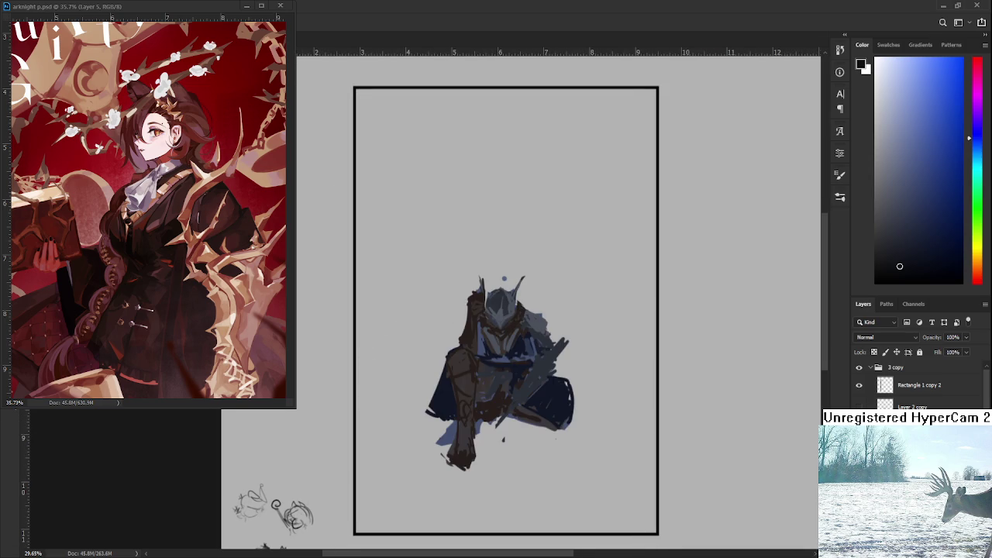
key(ctrl+shift+z)
key(ctrl+z)
key(ctrl+shift+z)
key(ctrl+shift+z)
Briefly compare with the painted knight, then settle on the construction sketch stage
scroll(506, 317, up, 2)
scroll(506, 317, up, 2)
scroll(505, 320, down, 2)
scroll(505, 319, down, 1)
scroll(498, 319, up, 1)
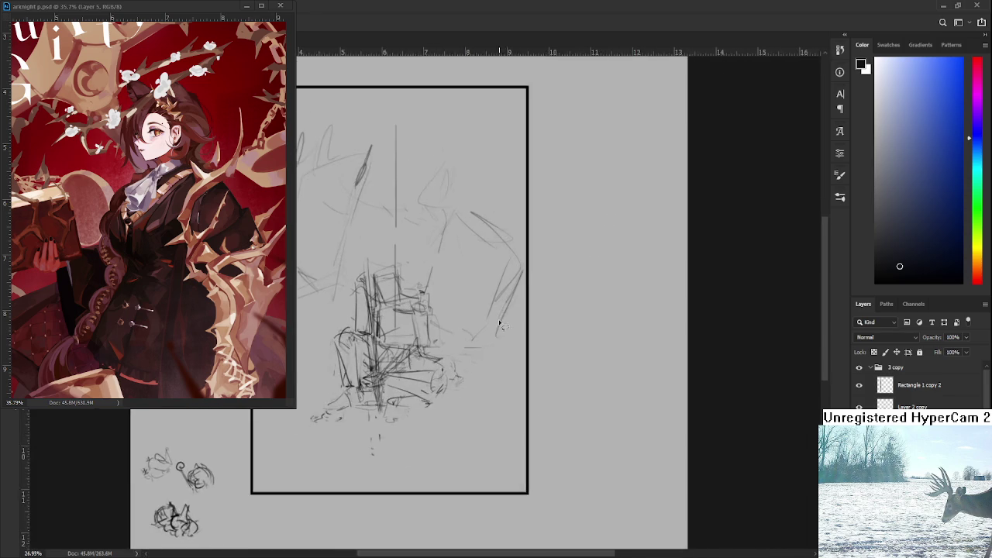
scroll(612, 378, up, 1)
key(ctrl+z)
key(ctrl+shift+z)
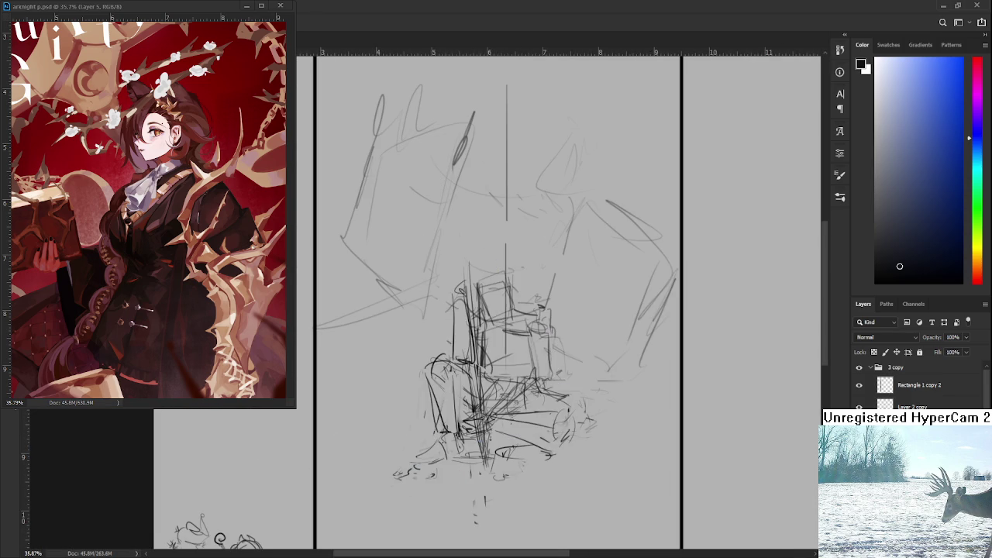
scroll(536, 377, down, 1)
scroll(537, 379, down, 1)
scroll(537, 379, up, 1)
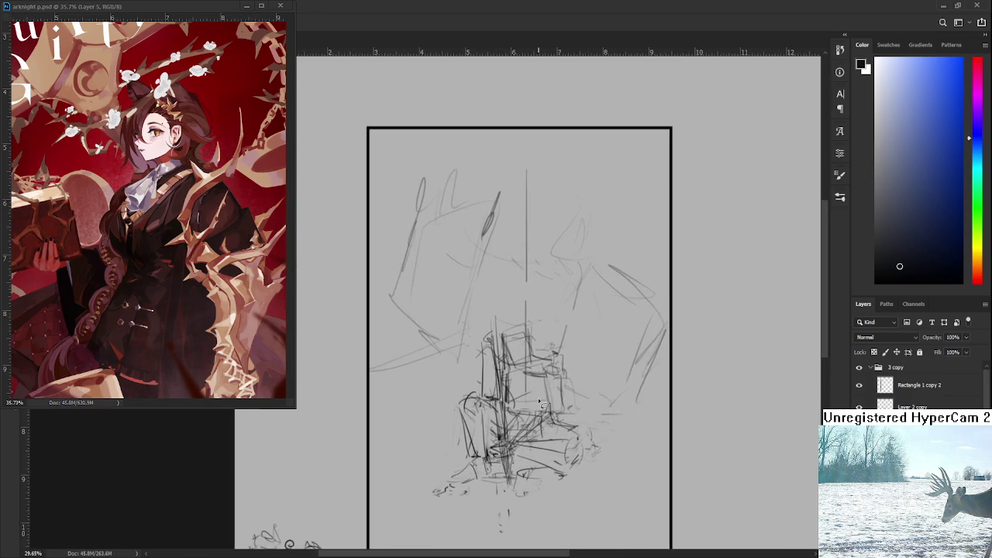
scroll(539, 400, down, 2)
scroll(538, 398, up, 1)
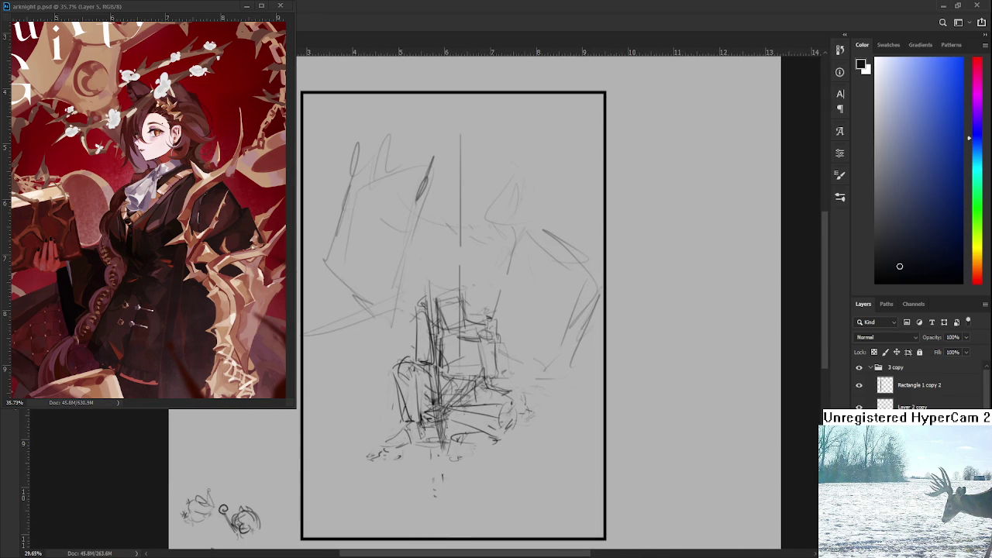